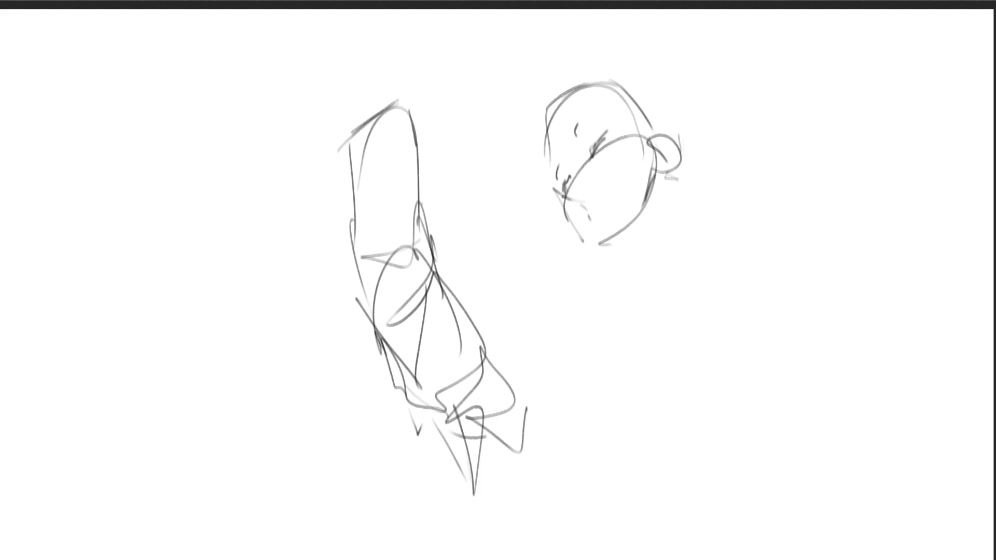
- Rough in blocky hair strokes left of and across the top of the bun-haired head
mouse_move(509, 144)
mouse_down()
mouse_move(576, 89)
mouse_move(559, 101)
mouse_move(532, 185)
mouse_up()
mouse_move(539, 147)
mouse_down()
mouse_move(561, 94)
mouse_move(628, 72)
mouse_up()
drag(562, 90, 643, 78)
drag(580, 80, 667, 124)
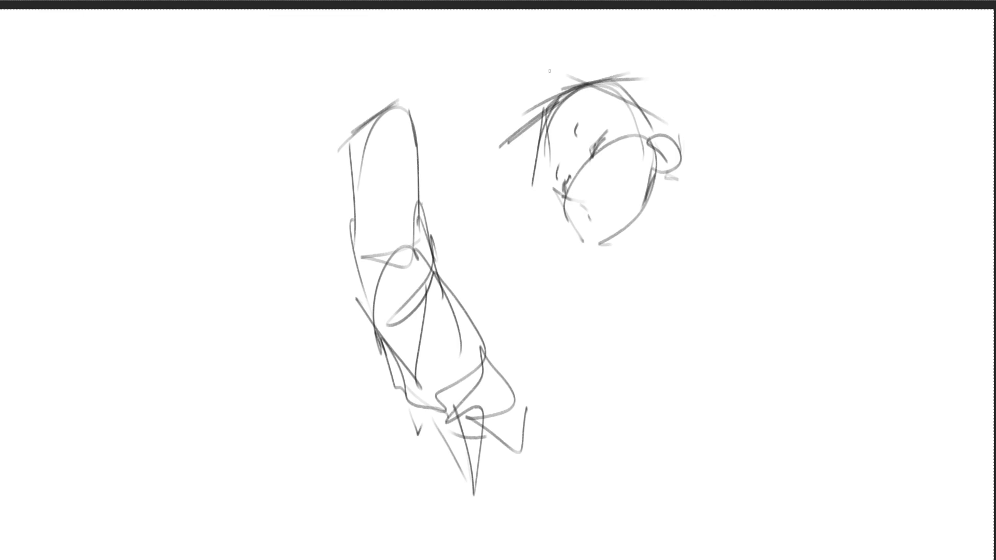
mouse_move(495, 104)
mouse_down()
mouse_move(526, 183)
mouse_move(583, 61)
mouse_up()
mouse_move(501, 86)
mouse_down()
mouse_move(477, 149)
mouse_move(497, 181)
mouse_up()
mouse_move(459, 122)
mouse_down()
mouse_move(560, 37)
mouse_move(625, 78)
mouse_up()
drag(534, 45, 588, 82)
drag(501, 179, 551, 159)
drag(448, 131, 525, 125)
- Add hair falling down the head's right side, then draw the jawline and neck line
drag(591, 63, 693, 132)
drag(621, 84, 724, 164)
mouse_move(593, 62)
mouse_down()
mouse_move(647, 68)
mouse_move(692, 136)
mouse_up()
drag(661, 94, 688, 141)
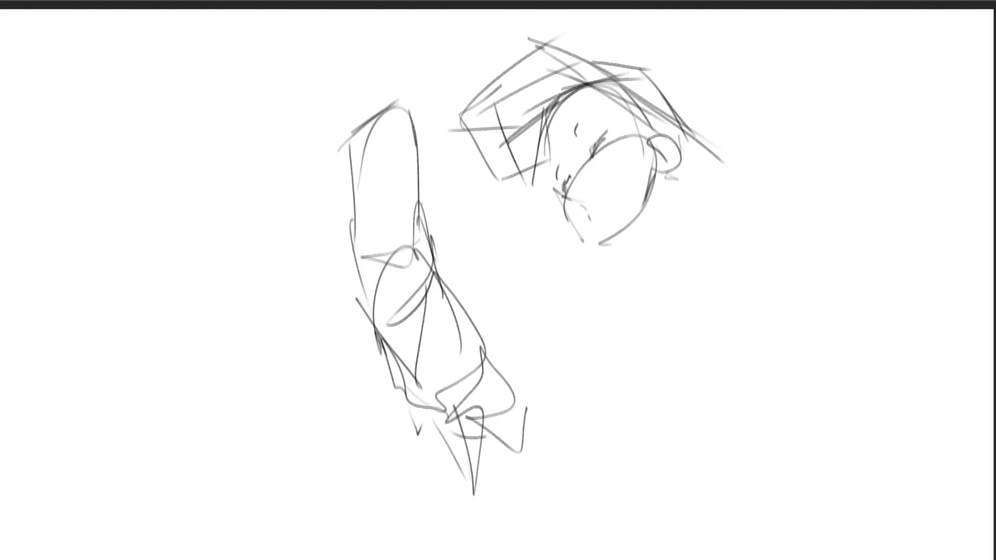
mouse_move(583, 242)
mouse_down()
mouse_move(638, 238)
mouse_move(655, 248)
mouse_move(661, 276)
mouse_up()
drag(684, 156, 711, 280)
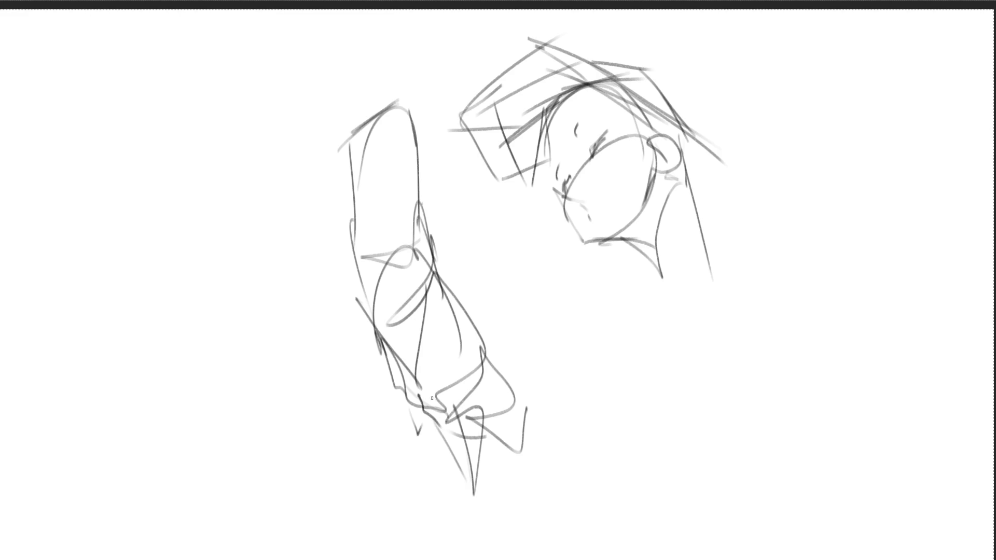
- Extend the left shape's lower end downward with a few pencil lines
drag(430, 423, 473, 495)
drag(428, 424, 513, 552)
mouse_move(444, 421)
mouse_down()
mouse_move(492, 508)
mouse_move(477, 409)
mouse_up()
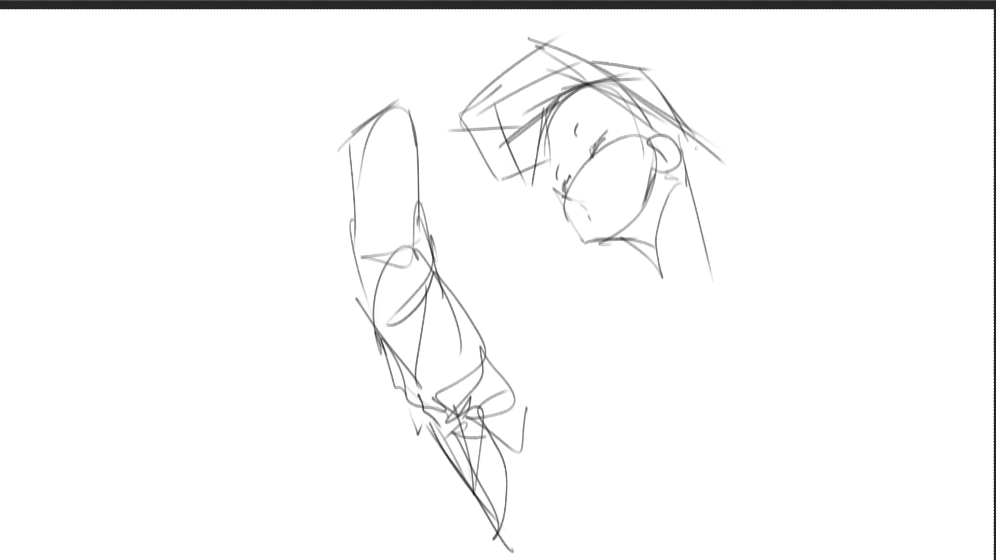
- Sketch the bent arm behind the ear, the neck under the chin, and the back line
drag(685, 139, 710, 189)
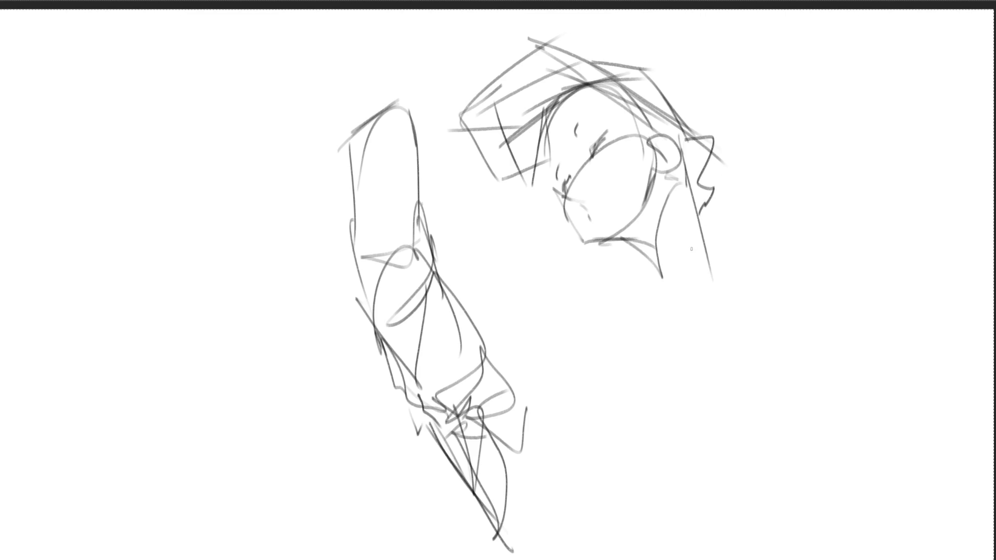
mouse_move(708, 141)
mouse_down()
mouse_move(703, 214)
mouse_move(713, 237)
mouse_up()
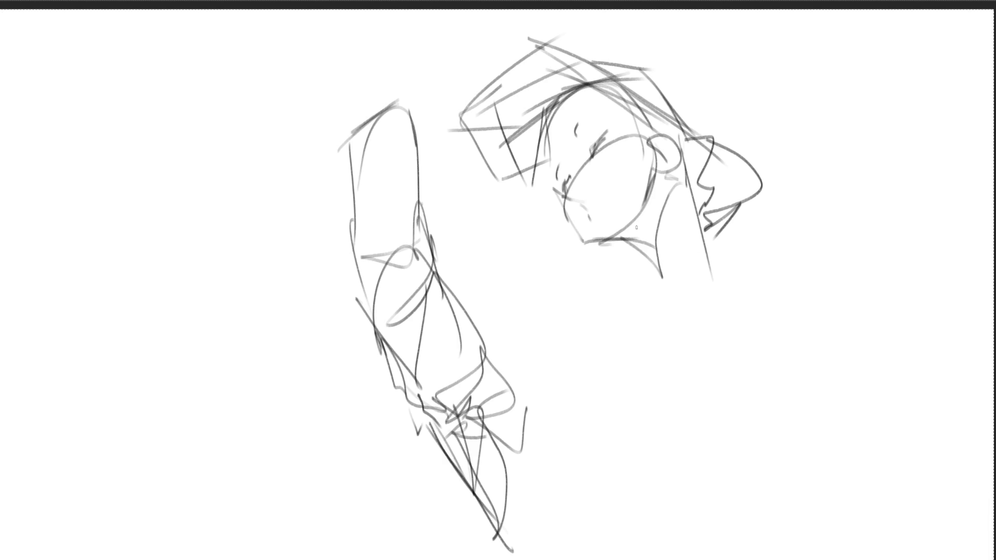
mouse_move(596, 241)
mouse_down()
mouse_move(644, 241)
mouse_move(669, 289)
mouse_up()
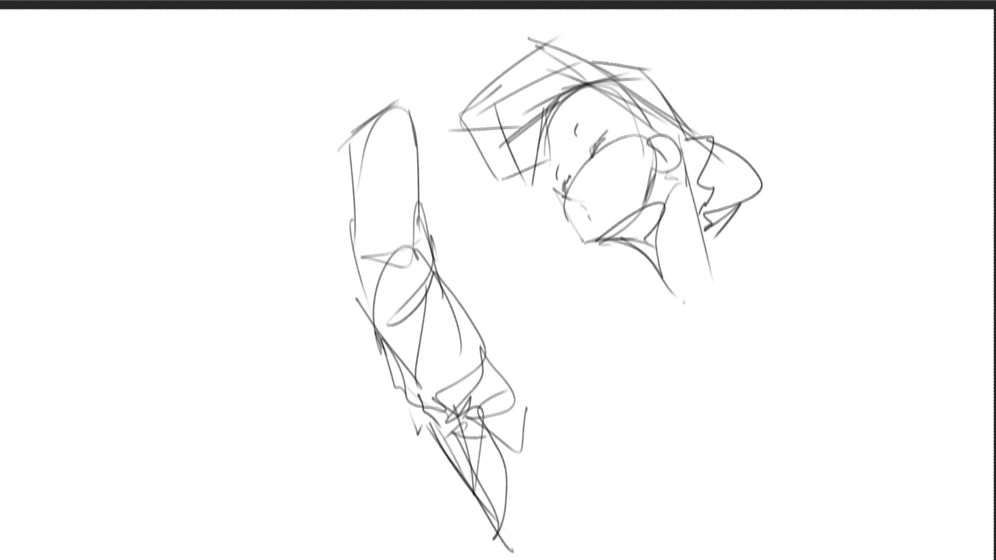
drag(685, 193, 726, 282)
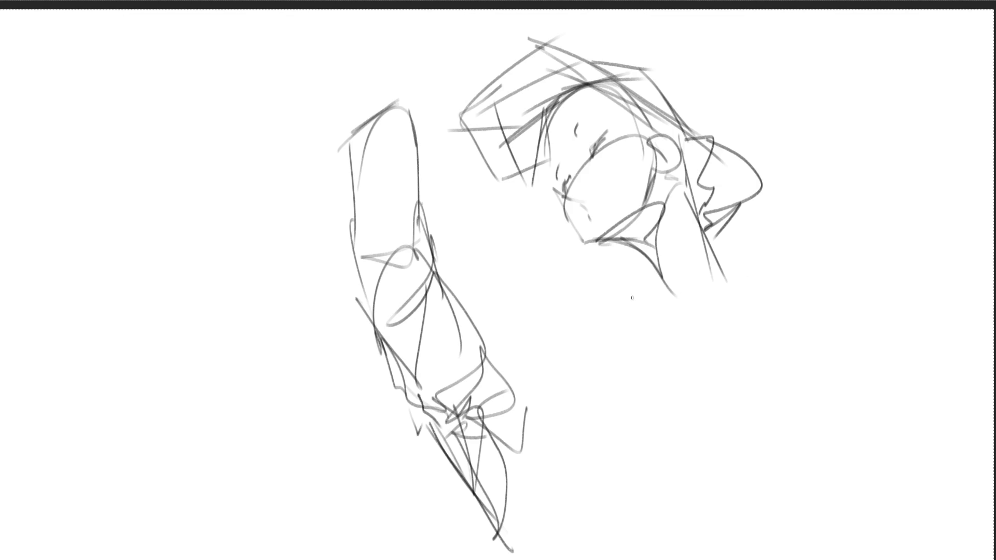
- Block in a closed torso outline below the head
drag(610, 296, 568, 371)
mouse_move(586, 319)
mouse_down()
mouse_move(639, 291)
mouse_move(681, 359)
mouse_up()
mouse_move(612, 297)
mouse_down()
mouse_move(559, 378)
mouse_move(682, 404)
mouse_up()
mouse_move(560, 374)
mouse_down()
mouse_move(570, 394)
mouse_move(671, 400)
mouse_up()
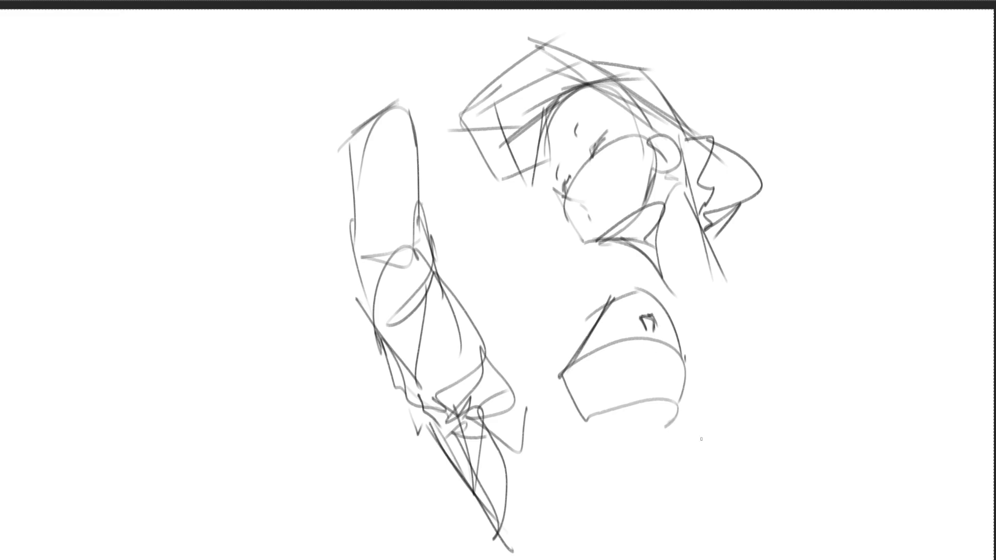
- Add a torso mark, a curl and hip-and-leg lines below the torso, then start an oval right of the head
drag(664, 380, 672, 374)
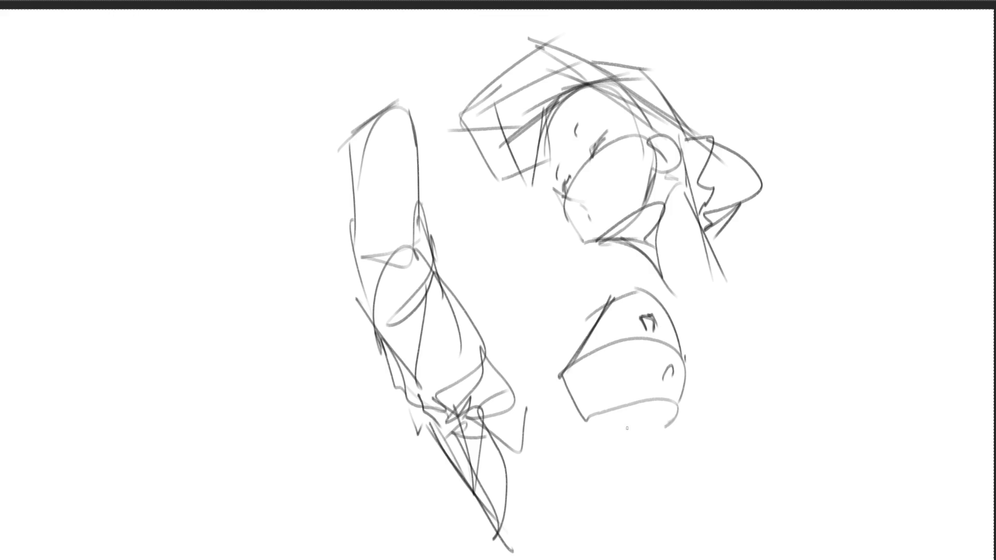
mouse_move(581, 347)
mouse_down()
mouse_move(568, 334)
mouse_move(566, 482)
mouse_up()
drag(551, 389, 579, 502)
mouse_move(572, 452)
mouse_down()
mouse_move(646, 428)
mouse_move(652, 520)
mouse_up()
mouse_move(600, 411)
mouse_down()
mouse_move(633, 437)
mouse_move(605, 406)
mouse_move(681, 405)
mouse_move(630, 443)
mouse_move(644, 511)
mouse_up()
drag(567, 395, 572, 498)
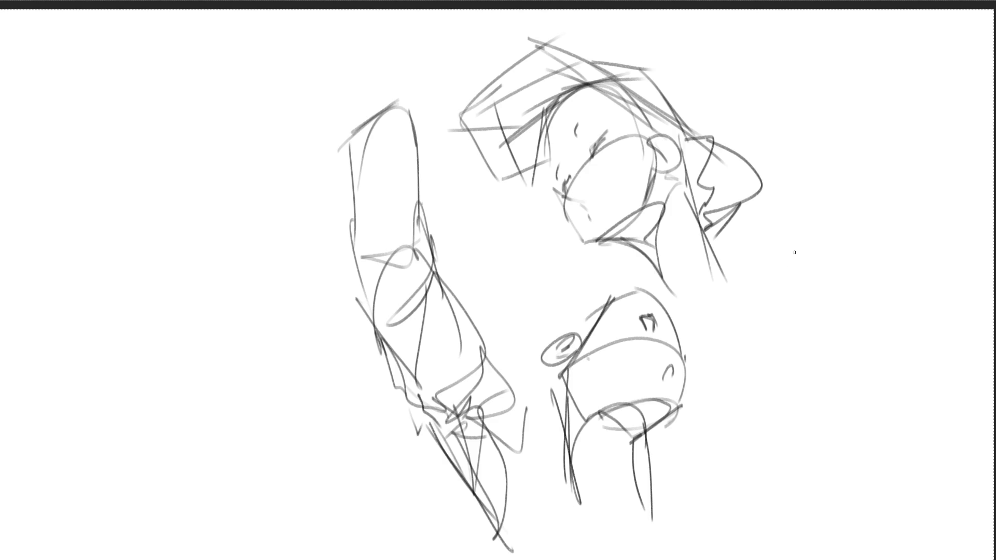
mouse_move(804, 231)
mouse_down()
mouse_move(837, 236)
mouse_move(773, 243)
mouse_move(791, 253)
mouse_move(784, 314)
mouse_move(803, 336)
mouse_up()
drag(835, 234, 892, 379)
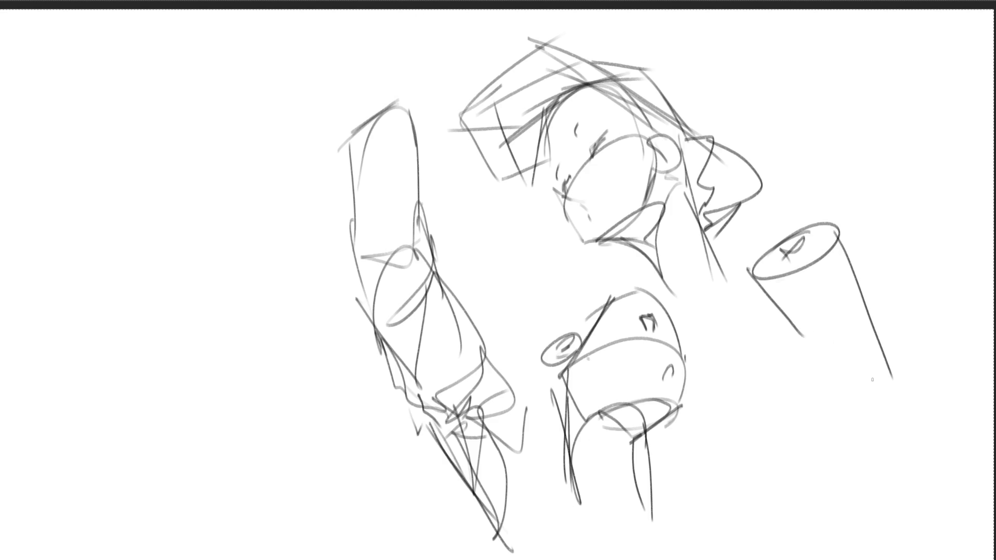
- Extend the oval into a cylinder with a boot shape below it
mouse_move(796, 336)
mouse_down()
mouse_move(889, 397)
mouse_move(872, 442)
mouse_up()
drag(911, 400, 905, 520)
drag(844, 416, 836, 517)
drag(853, 449, 854, 548)
mouse_move(849, 544)
mouse_down()
mouse_move(887, 447)
mouse_move(901, 559)
mouse_up()
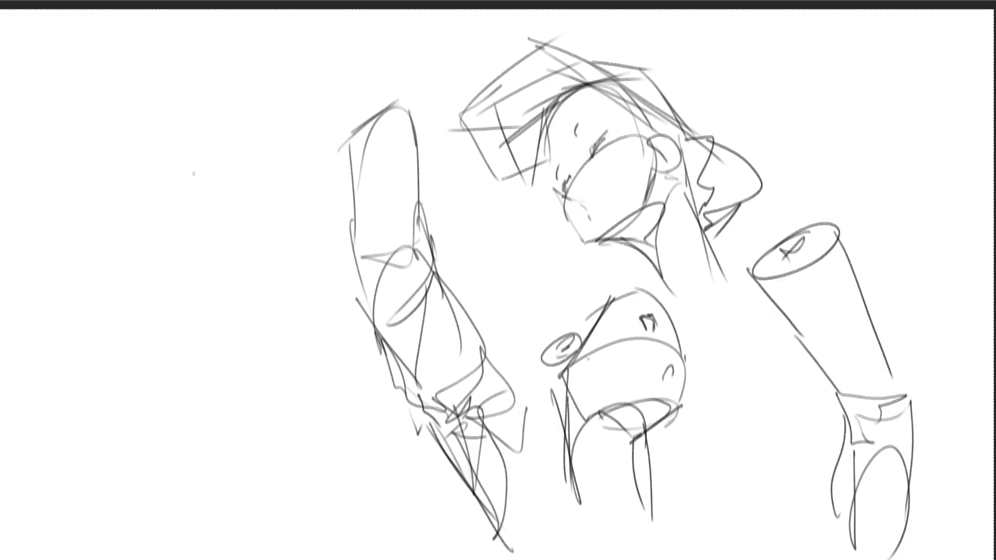
- Sketch a tall tapering form with inner curves at the canvas's far left
mouse_move(227, 78)
mouse_down()
mouse_move(197, 123)
mouse_move(215, 158)
mouse_move(254, 124)
mouse_move(262, 202)
mouse_move(186, 159)
mouse_up()
drag(259, 78, 279, 262)
drag(187, 219, 258, 406)
drag(274, 228, 302, 459)
mouse_move(198, 270)
mouse_down()
mouse_move(231, 355)
mouse_move(320, 409)
mouse_up()
mouse_move(245, 76)
mouse_down()
mouse_move(306, 241)
mouse_move(295, 386)
mouse_move(229, 346)
mouse_up()
drag(193, 270, 187, 148)
mouse_move(187, 148)
mouse_down()
mouse_move(227, 404)
mouse_move(269, 424)
mouse_up()
mouse_move(298, 204)
mouse_down()
mouse_move(316, 332)
mouse_move(283, 477)
mouse_move(296, 557)
mouse_up()
drag(299, 417, 324, 457)
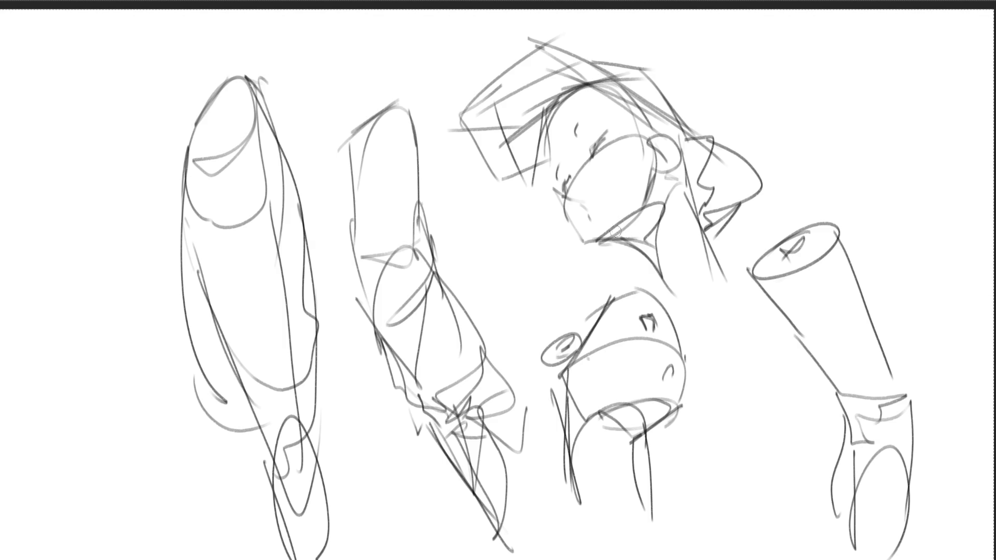
- Shade the neck shadow and darken the hair at the head top in grey
mouse_move(602, 240)
mouse_down()
mouse_move(652, 205)
mouse_move(635, 234)
mouse_up()
mouse_move(673, 178)
mouse_down()
mouse_move(630, 243)
mouse_move(664, 288)
mouse_move(673, 244)
mouse_up()
mouse_move(596, 78)
mouse_down()
mouse_move(529, 137)
mouse_move(501, 106)
mouse_up()
mouse_move(560, 99)
mouse_down()
mouse_move(498, 125)
mouse_move(529, 155)
mouse_up()
drag(534, 106, 480, 111)
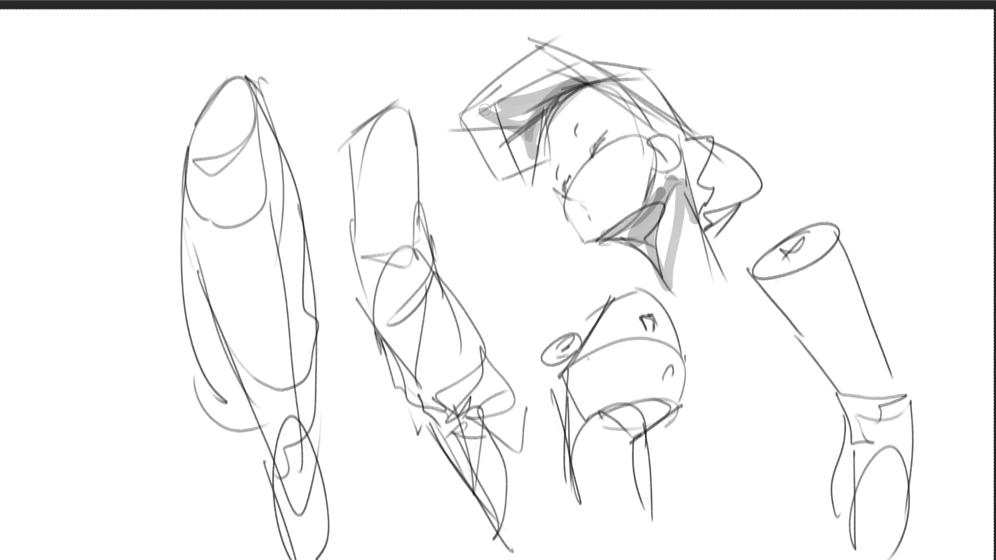
drag(568, 77, 500, 98)
drag(534, 54, 565, 78)
drag(581, 60, 531, 87)
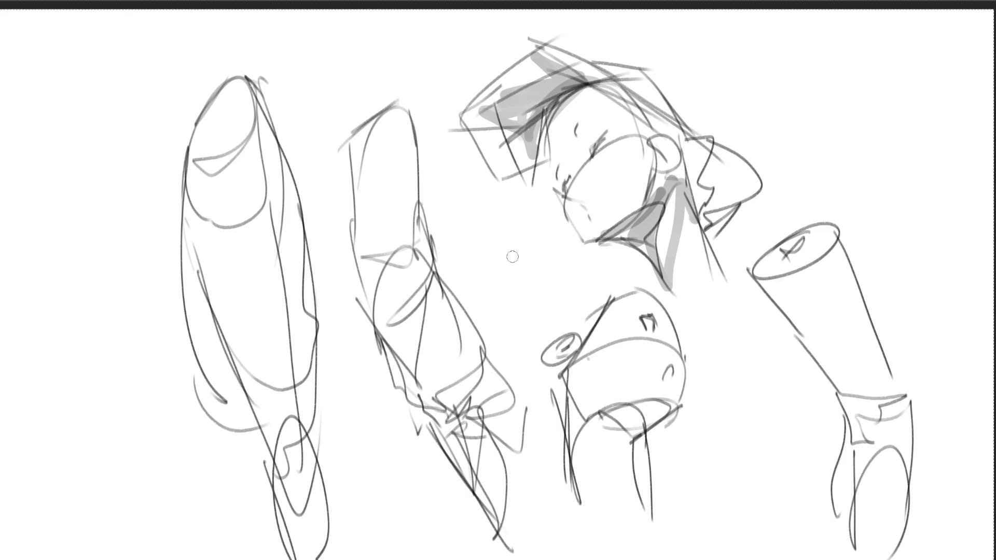
- Give the right cylinder soft grey shading with a darker lower edge and a lightened highlight
drag(818, 268, 866, 381)
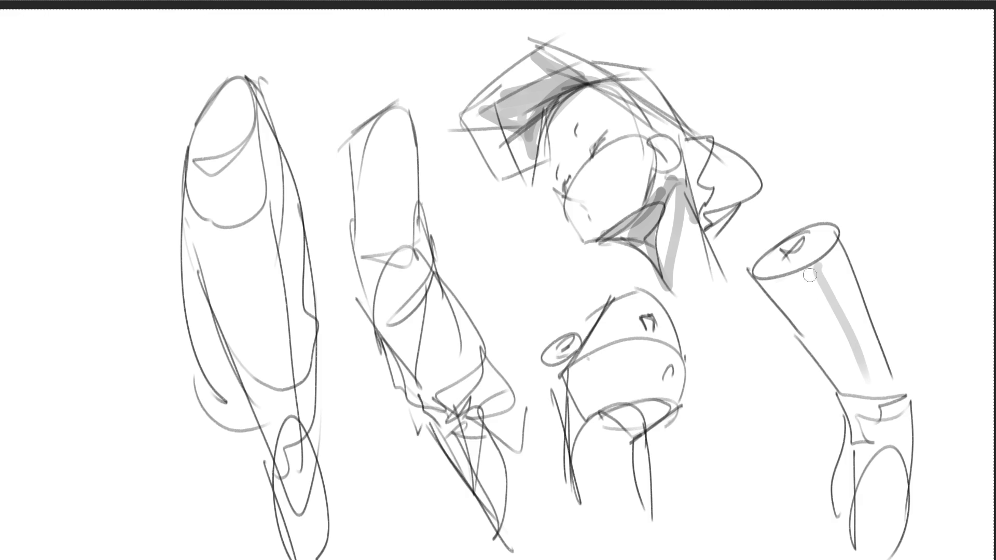
drag(773, 244, 837, 490)
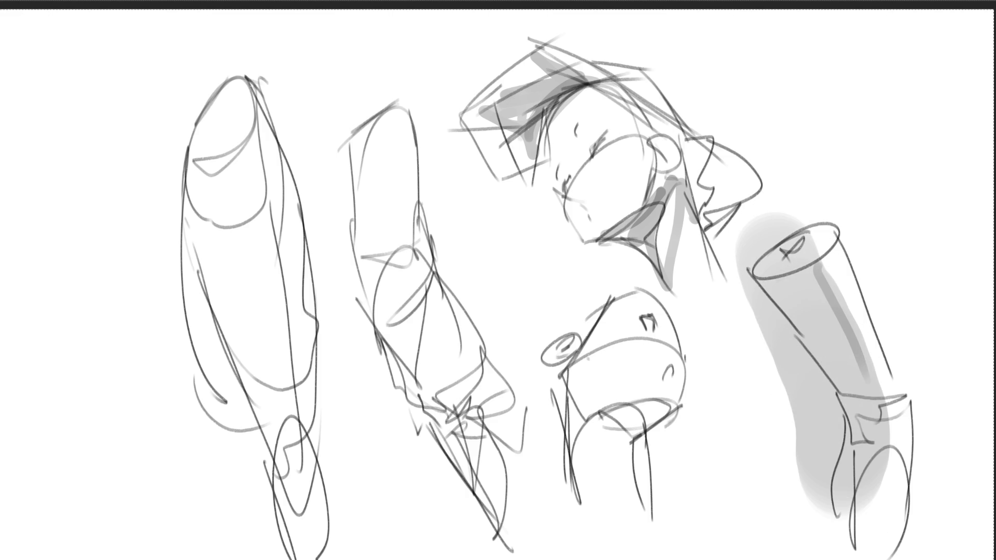
drag(859, 394, 847, 559)
key(bracketright)
key(bracketright)
key(bracketright)
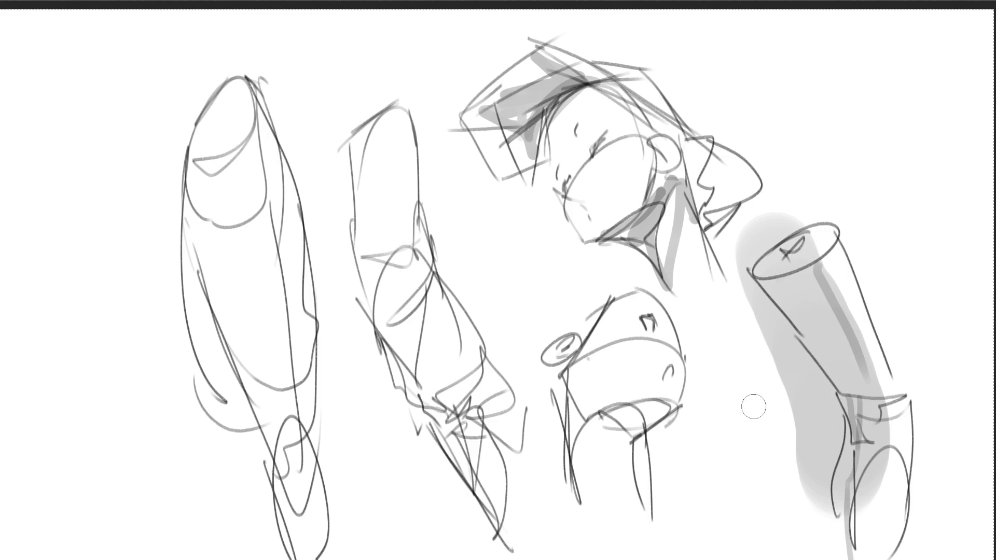
mouse_move(743, 283)
mouse_down()
mouse_move(824, 397)
mouse_move(831, 442)
mouse_move(818, 518)
mouse_move(762, 324)
mouse_move(800, 382)
mouse_move(828, 187)
mouse_up()
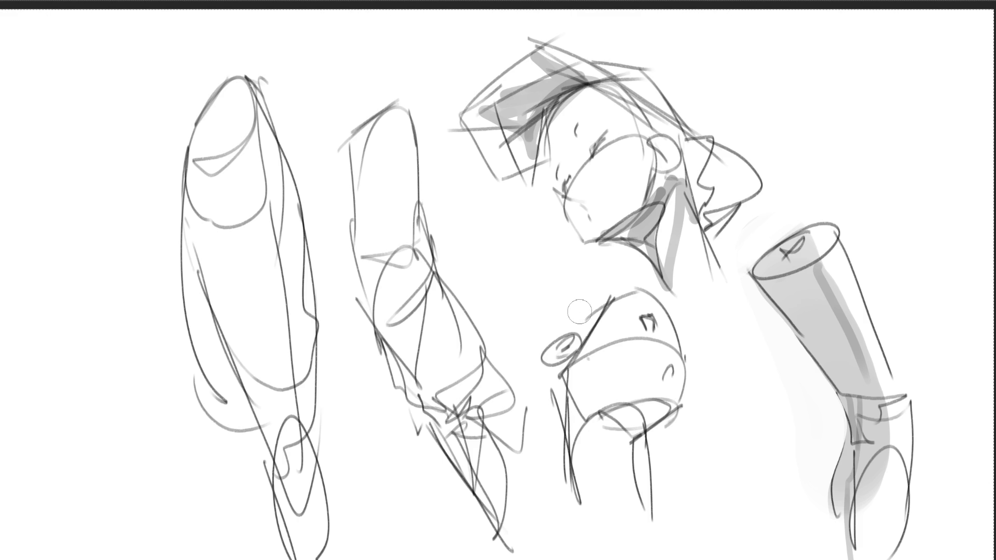
- Darken the outlines around the lower figure's head, then delete everything to a blank canvas
mouse_move(575, 347)
mouse_down()
mouse_move(606, 301)
mouse_move(591, 310)
mouse_up()
drag(592, 310, 633, 284)
mouse_move(574, 326)
mouse_down()
mouse_move(654, 278)
mouse_move(677, 311)
mouse_move(674, 342)
mouse_move(680, 334)
mouse_up()
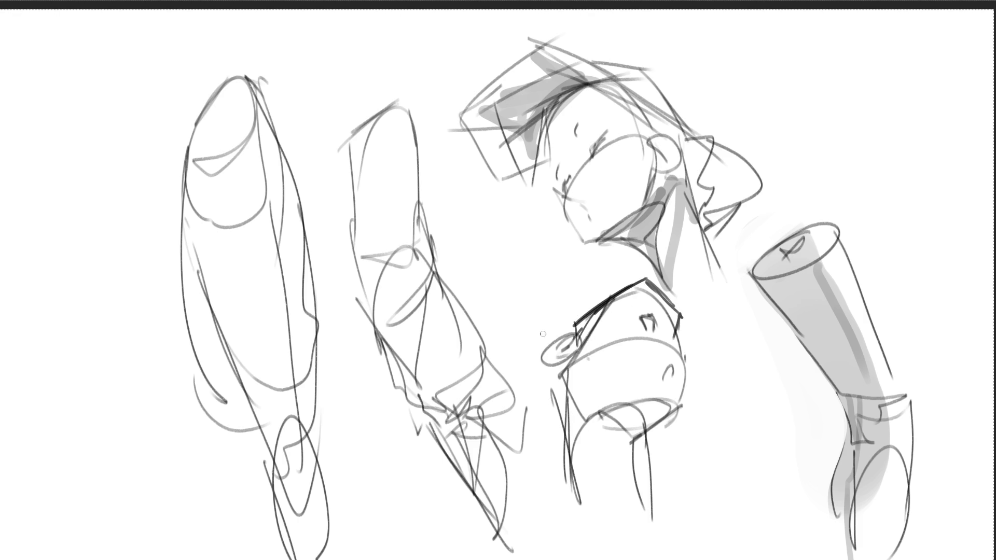
drag(534, 342, 647, 267)
drag(539, 314, 542, 346)
drag(560, 316, 645, 270)
drag(626, 254, 654, 286)
mouse_move(681, 337)
mouse_down()
mouse_move(730, 287)
mouse_move(701, 317)
mouse_up()
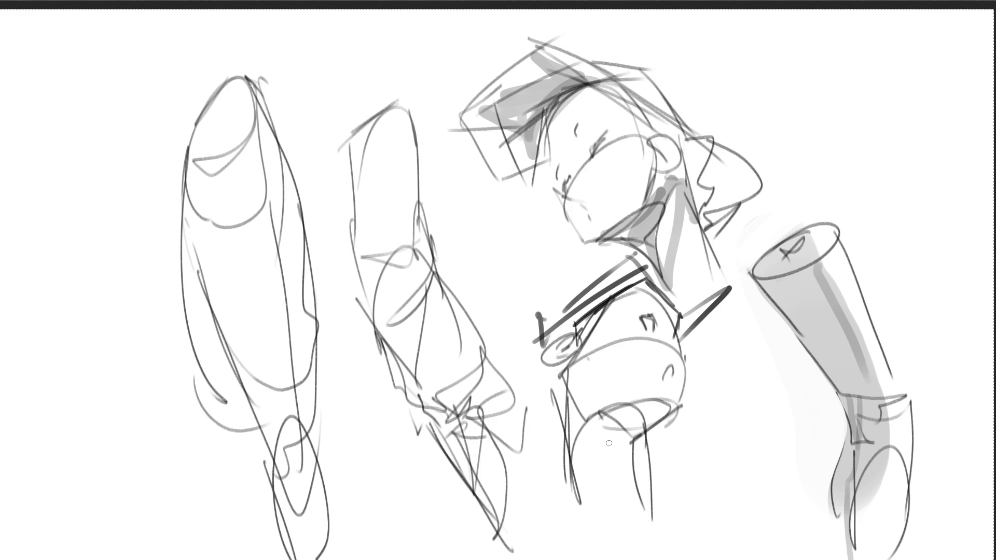
key(Delete)
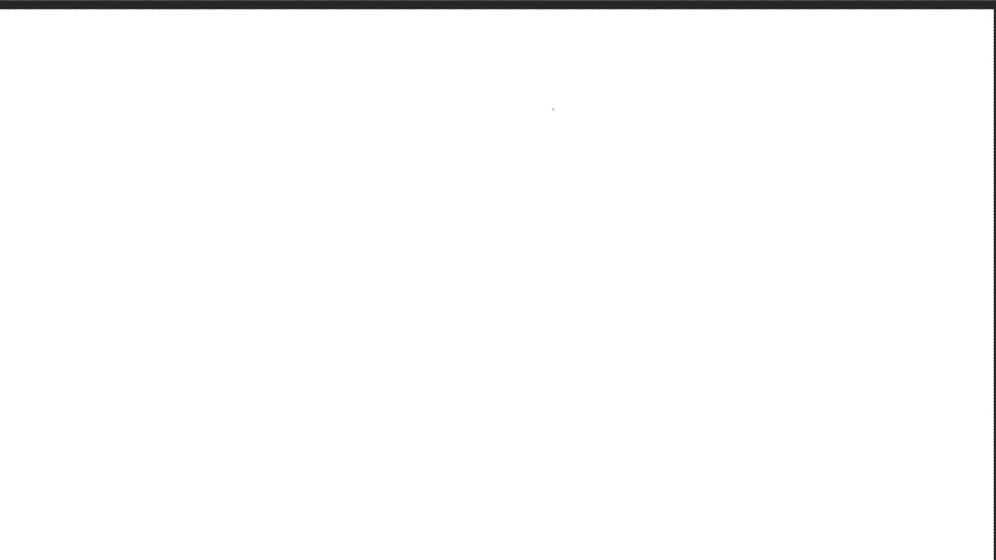
- Undo the deletion to restore the figures and sketch the right figure's torso
key(ctrl+z)
mouse_move(717, 243)
mouse_down()
mouse_move(793, 231)
mouse_move(798, 311)
mouse_up()
drag(805, 265, 801, 326)
mouse_move(733, 223)
mouse_down()
mouse_move(760, 321)
mouse_move(708, 381)
mouse_up()
- Draw a skirt shape and a rounded hip below the right figure's torso
drag(748, 318, 732, 343)
mouse_move(734, 345)
mouse_down()
mouse_move(805, 315)
mouse_move(759, 390)
mouse_up()
mouse_move(723, 345)
mouse_down()
mouse_move(706, 432)
mouse_move(726, 436)
mouse_up()
mouse_move(731, 342)
mouse_down()
mouse_move(838, 377)
mouse_move(750, 430)
mouse_move(837, 396)
mouse_move(745, 441)
mouse_move(769, 534)
mouse_up()
- Sketch the right figure's legs down to the foot
drag(731, 438, 758, 511)
drag(762, 431, 790, 517)
mouse_move(780, 448)
mouse_down()
mouse_move(845, 430)
mouse_move(838, 542)
mouse_up()
mouse_move(831, 541)
mouse_down()
mouse_move(792, 556)
mouse_move(829, 551)
mouse_up()
- Draw the right figure's raised arm with a pointed hand and its left torso edge
drag(797, 159, 857, 289)
mouse_move(791, 241)
mouse_down()
mouse_move(852, 293)
mouse_move(864, 286)
mouse_up()
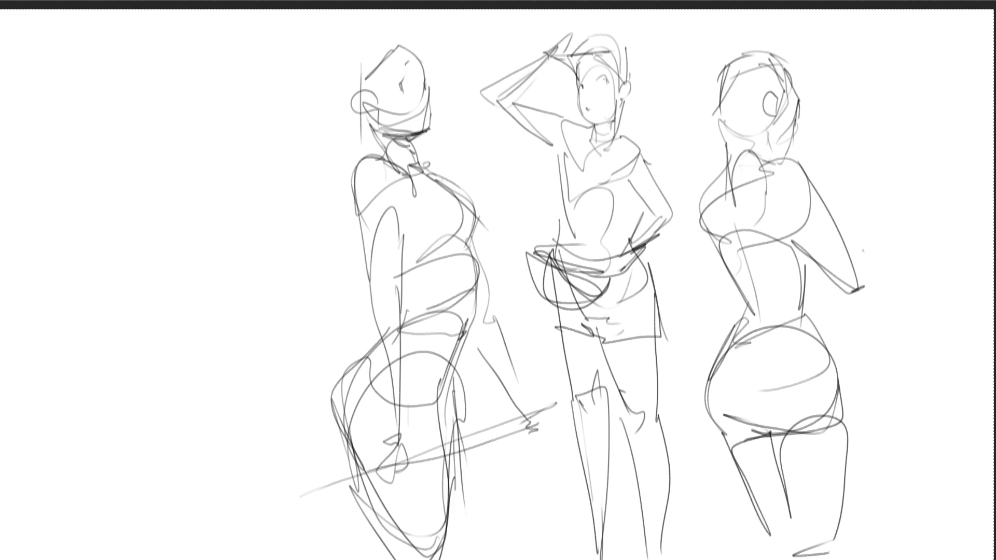
mouse_move(843, 250)
mouse_down()
mouse_move(907, 184)
mouse_move(885, 234)
mouse_up()
mouse_move(857, 288)
mouse_down()
mouse_move(907, 182)
mouse_move(905, 152)
mouse_move(908, 184)
mouse_up()
drag(905, 184, 882, 205)
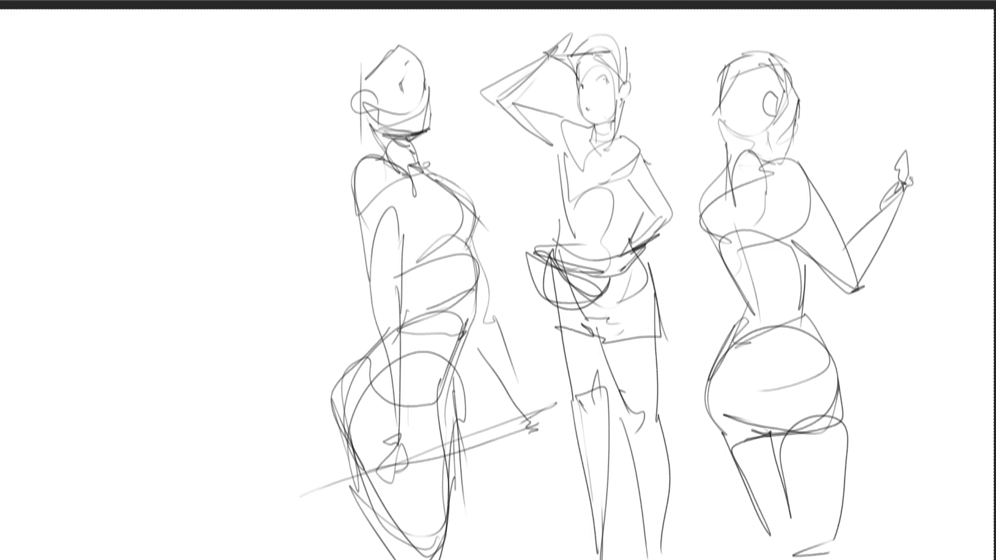
drag(709, 185, 663, 253)
mouse_move(644, 282)
mouse_down()
mouse_move(672, 259)
mouse_move(645, 291)
mouse_move(731, 323)
mouse_up()
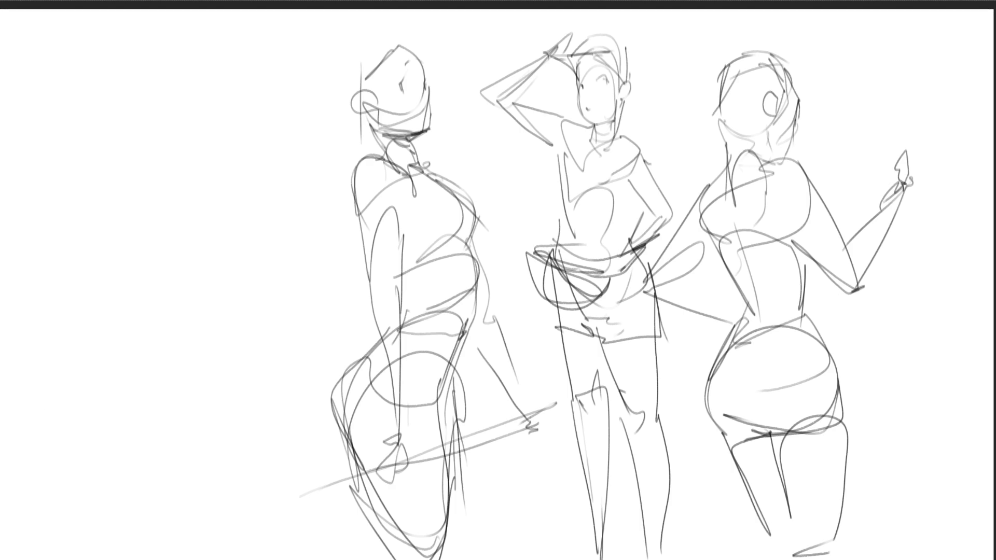
- Lasso the right figure's head, shrink it slightly and move it up
mouse_move(826, 72)
mouse_down()
mouse_move(694, 68)
mouse_move(741, 153)
mouse_move(793, 171)
mouse_move(828, 75)
mouse_move(786, 31)
mouse_move(731, 151)
mouse_move(765, 163)
mouse_move(832, 150)
mouse_up()
drag(833, 99, 797, 91)
key(Return)
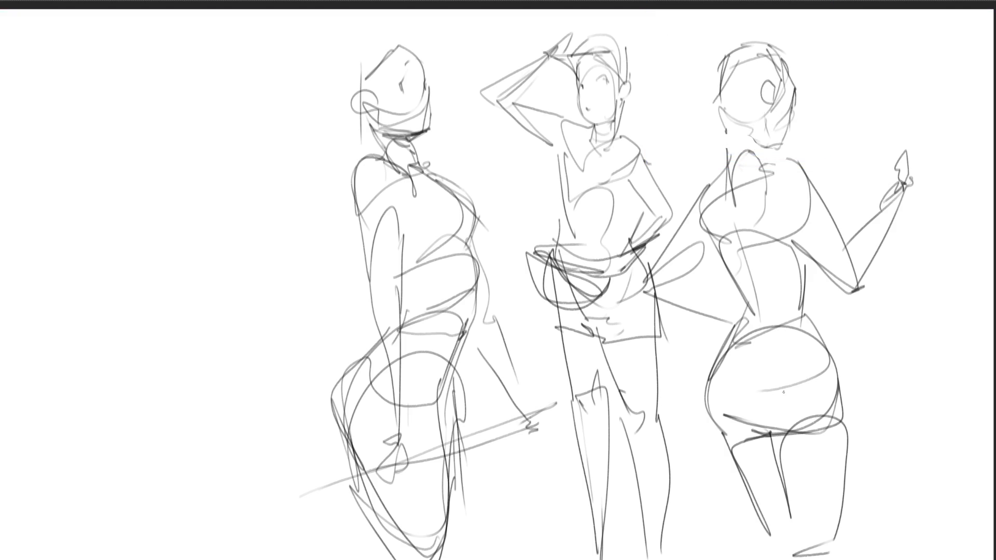
- Redraw the right figure's torso sides, raised forearm and hand, and outer hip and leg
drag(701, 232, 746, 306)
mouse_move(724, 261)
mouse_down()
mouse_move(741, 316)
mouse_move(782, 293)
mouse_move(785, 304)
mouse_up()
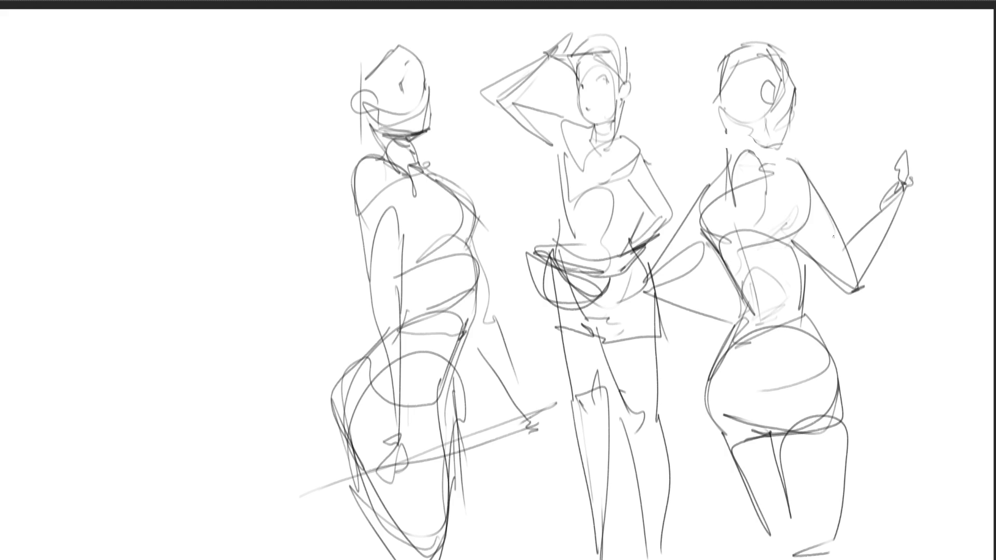
drag(806, 260, 792, 332)
mouse_move(845, 244)
mouse_down()
mouse_move(905, 167)
mouse_move(861, 249)
mouse_move(818, 282)
mouse_up()
mouse_move(885, 209)
mouse_down()
mouse_move(820, 296)
mouse_move(844, 387)
mouse_move(858, 539)
mouse_up()
mouse_move(710, 410)
mouse_down()
mouse_move(744, 527)
mouse_move(828, 558)
mouse_up()
mouse_move(833, 554)
mouse_down()
mouse_move(783, 483)
mouse_move(803, 519)
mouse_up()
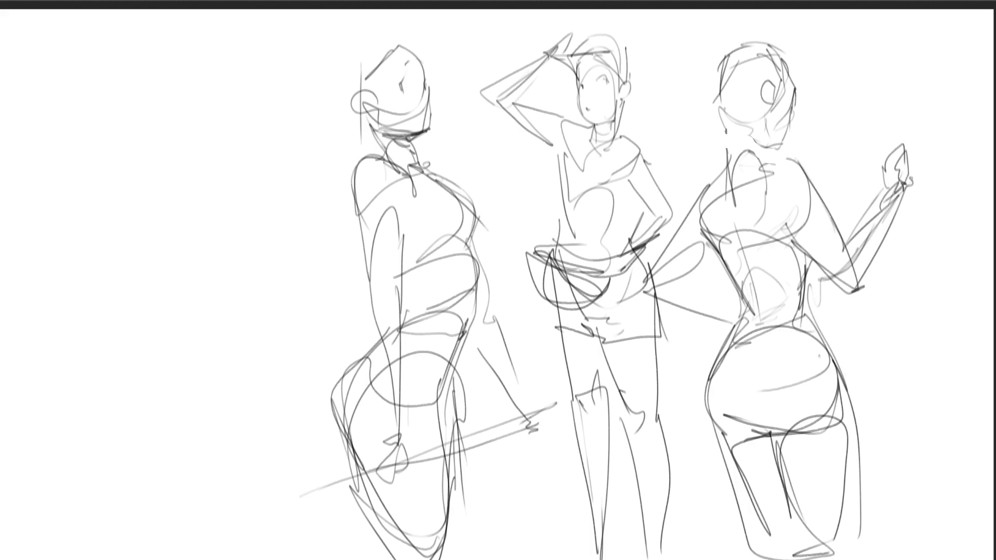
- Transform the whole sketch and shift all three figures to the left
key(ctrl+t)
mouse_move(781, 201)
mouse_down()
mouse_move(484, 204)
mouse_move(466, 136)
mouse_up()
key(Return)
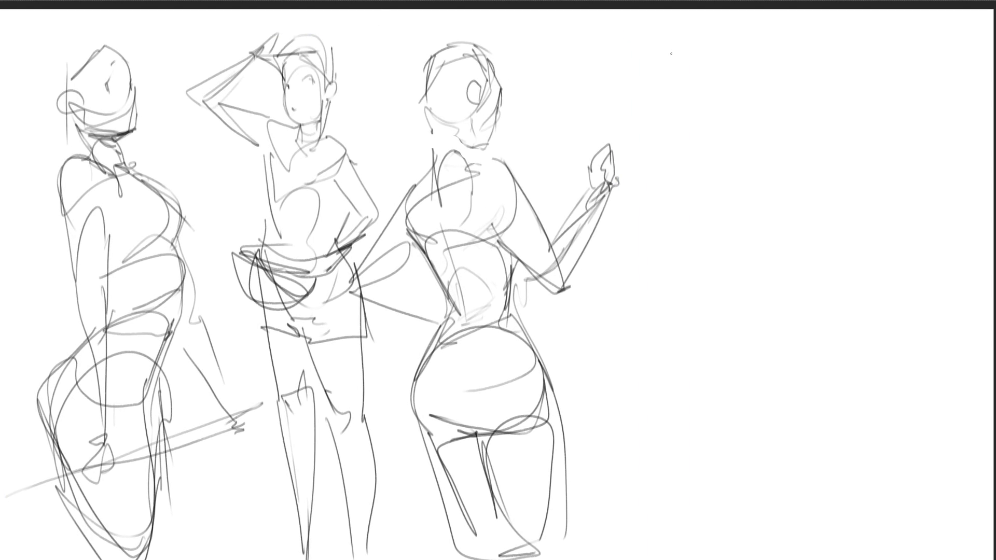
- Sketch the fourth figure's head with jaw, facial marks, chin and bob-length hair outline
mouse_move(690, 91)
mouse_down()
mouse_move(699, 48)
mouse_move(739, 36)
mouse_move(766, 86)
mouse_move(704, 107)
mouse_move(706, 56)
mouse_move(746, 108)
mouse_up()
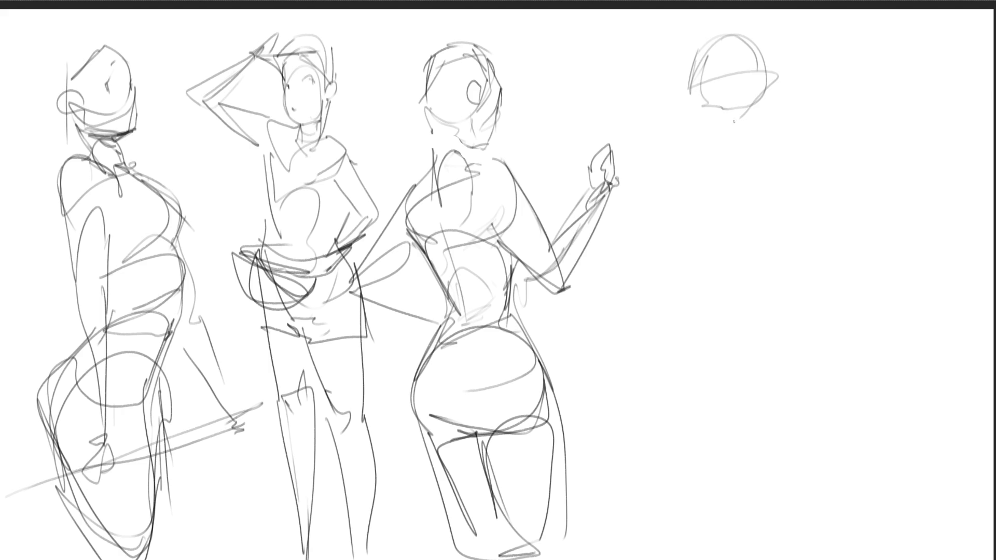
mouse_move(690, 78)
mouse_down()
mouse_move(673, 143)
mouse_move(697, 150)
mouse_up()
mouse_move(690, 139)
mouse_down()
mouse_move(767, 89)
mouse_move(757, 145)
mouse_up()
drag(780, 57, 757, 143)
mouse_move(776, 38)
mouse_down()
mouse_move(805, 121)
mouse_move(771, 140)
mouse_up()
mouse_move(703, 107)
mouse_down()
mouse_move(753, 100)
mouse_move(705, 117)
mouse_move(732, 92)
mouse_up()
mouse_move(702, 96)
mouse_down()
mouse_move(738, 79)
mouse_move(741, 112)
mouse_up()
mouse_move(703, 138)
mouse_down()
mouse_move(771, 142)
mouse_move(734, 190)
mouse_up()
- Add the neck, shoulders, a sweeping arm, torso diagonals and the long right body contour
mouse_move(769, 146)
mouse_down()
mouse_move(762, 205)
mouse_move(740, 232)
mouse_move(733, 222)
mouse_move(722, 191)
mouse_move(775, 196)
mouse_move(821, 233)
mouse_up()
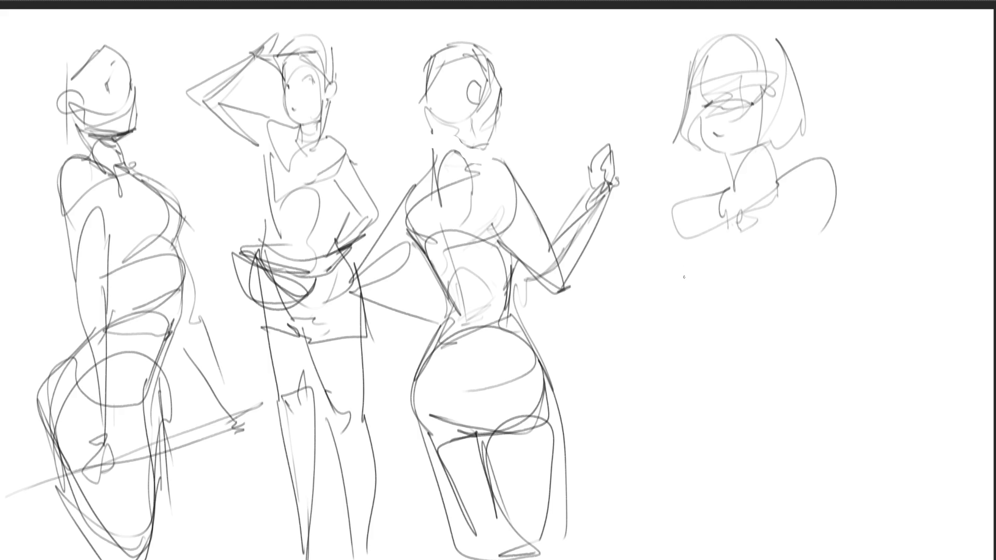
drag(800, 112, 801, 135)
drag(772, 151, 812, 127)
drag(689, 185, 727, 190)
mouse_move(720, 273)
mouse_down()
mouse_move(757, 249)
mouse_move(829, 234)
mouse_up()
drag(821, 171, 784, 252)
mouse_move(735, 182)
mouse_down()
mouse_move(680, 261)
mouse_move(791, 207)
mouse_up()
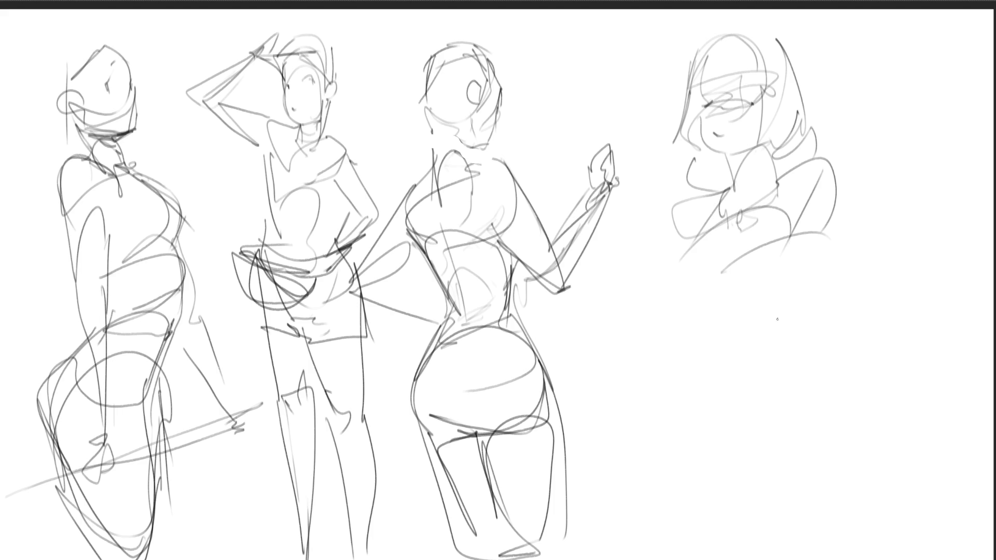
mouse_move(833, 170)
mouse_down()
mouse_move(828, 287)
mouse_move(844, 426)
mouse_up()
drag(841, 370, 824, 430)
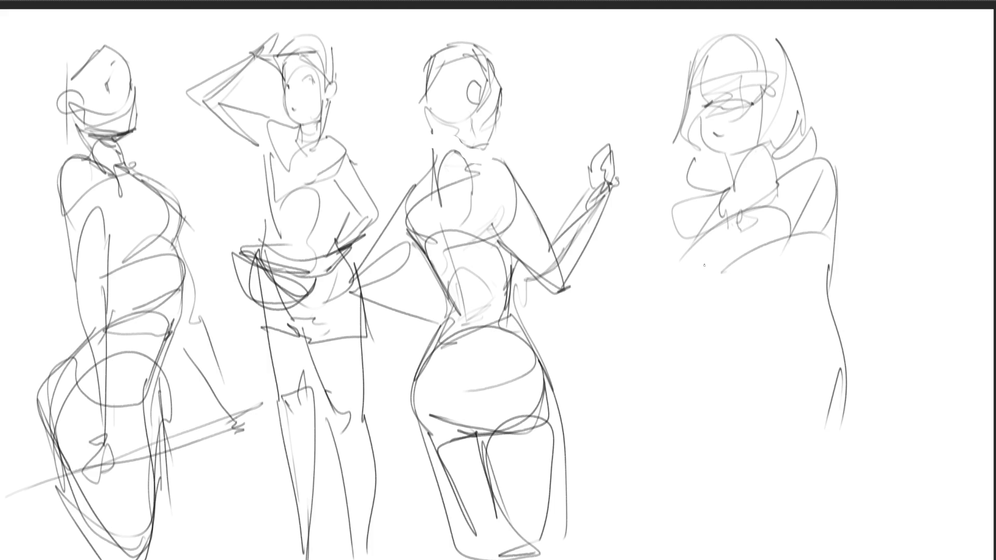
- Draw the left side contour, hip mass and looping lower-body curves of the fourth figure
drag(672, 204, 672, 305)
mouse_move(690, 341)
mouse_down()
mouse_move(773, 353)
mouse_move(715, 355)
mouse_up()
mouse_move(704, 393)
mouse_down()
mouse_move(675, 369)
mouse_move(685, 332)
mouse_move(688, 346)
mouse_move(736, 343)
mouse_move(809, 383)
mouse_move(749, 441)
mouse_move(790, 381)
mouse_up()
mouse_move(757, 385)
mouse_down()
mouse_move(804, 365)
mouse_move(849, 434)
mouse_move(849, 557)
mouse_up()
mouse_move(832, 525)
mouse_down()
mouse_move(824, 473)
mouse_move(744, 483)
mouse_up()
drag(788, 433, 818, 549)
mouse_move(726, 516)
mouse_down()
mouse_move(697, 485)
mouse_move(669, 403)
mouse_move(682, 559)
mouse_up()
drag(734, 499, 698, 559)
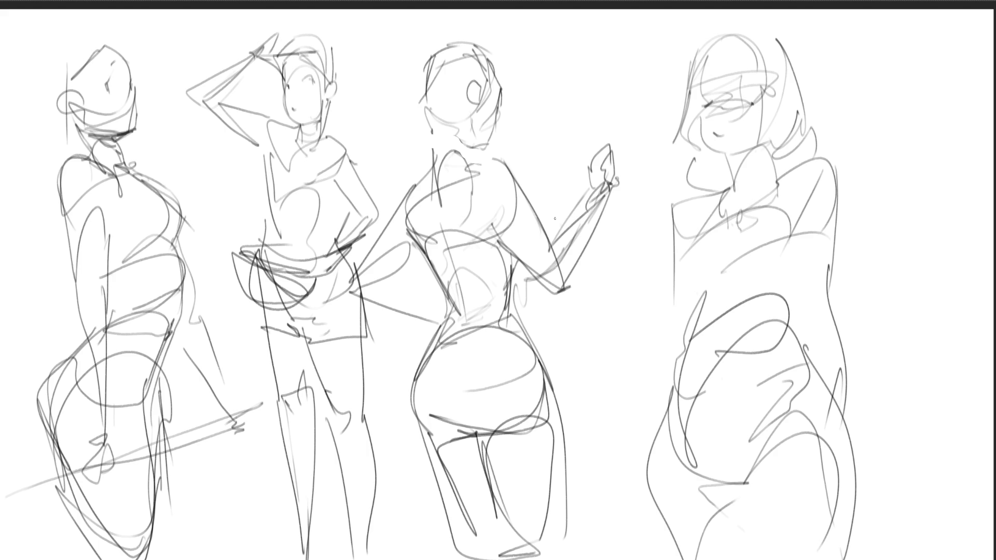
- Mirror the canvas and shift the whole drawing slightly left
key(m)
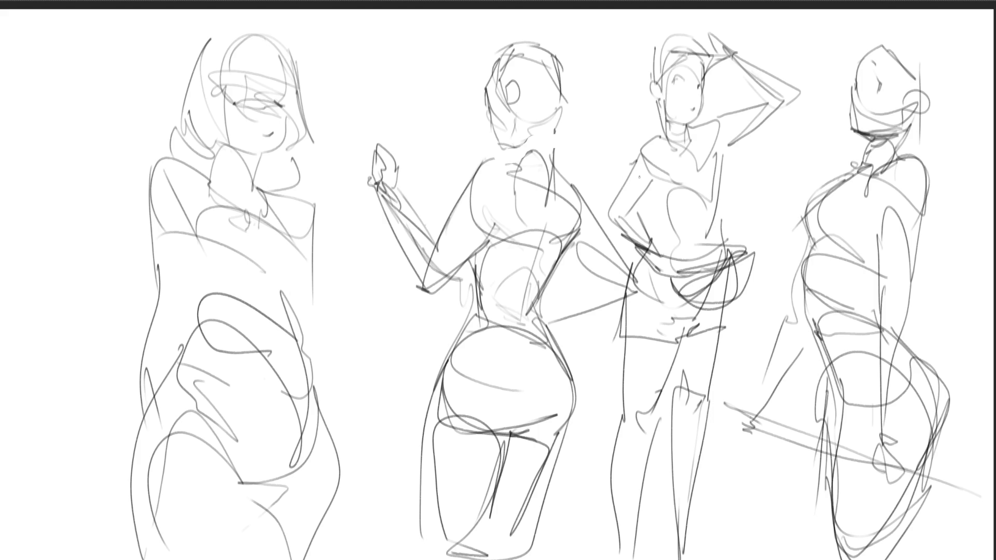
drag(640, 181, 572, 181)
key(Return)
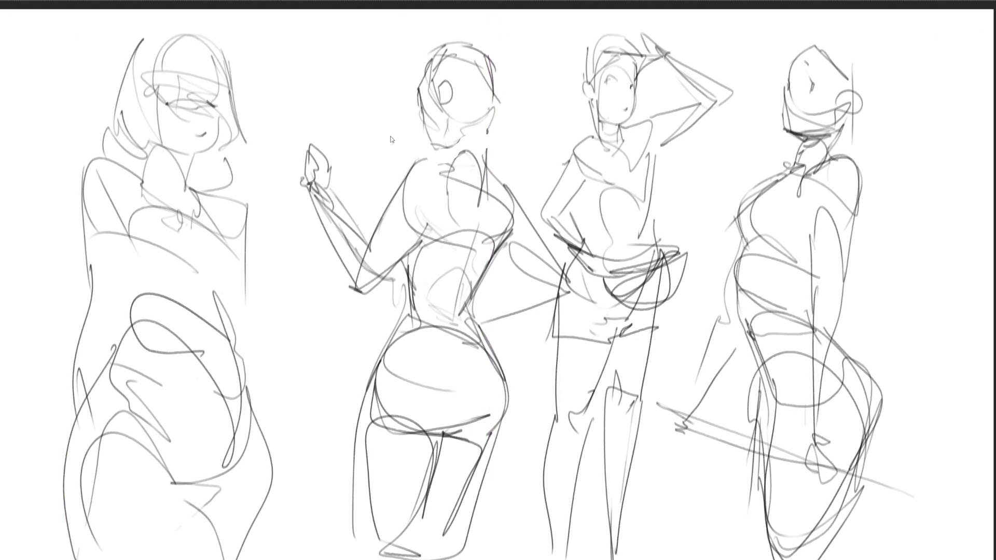
- Fade all sketches to pale grey, then start inking the rightmost figure's nose and mouth
mouse_move(330, 136)
mouse_down()
mouse_move(144, 344)
mouse_move(600, 334)
mouse_move(826, 100)
mouse_move(474, 152)
mouse_up()
key(b)
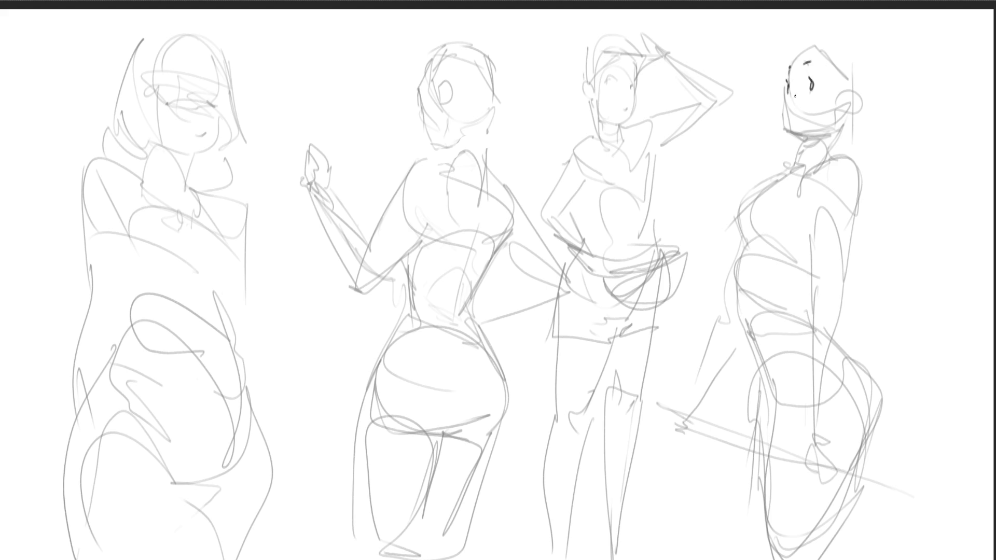
drag(789, 91, 783, 101)
- Ink the right figure's chin, lips, jaw, neck side, ear curve and top of head
drag(783, 106, 781, 115)
mouse_move(789, 132)
mouse_down()
mouse_move(800, 136)
mouse_move(798, 165)
mouse_up()
drag(837, 134, 830, 159)
mouse_move(848, 108)
mouse_down()
mouse_move(857, 110)
mouse_move(847, 92)
mouse_move(852, 107)
mouse_up()
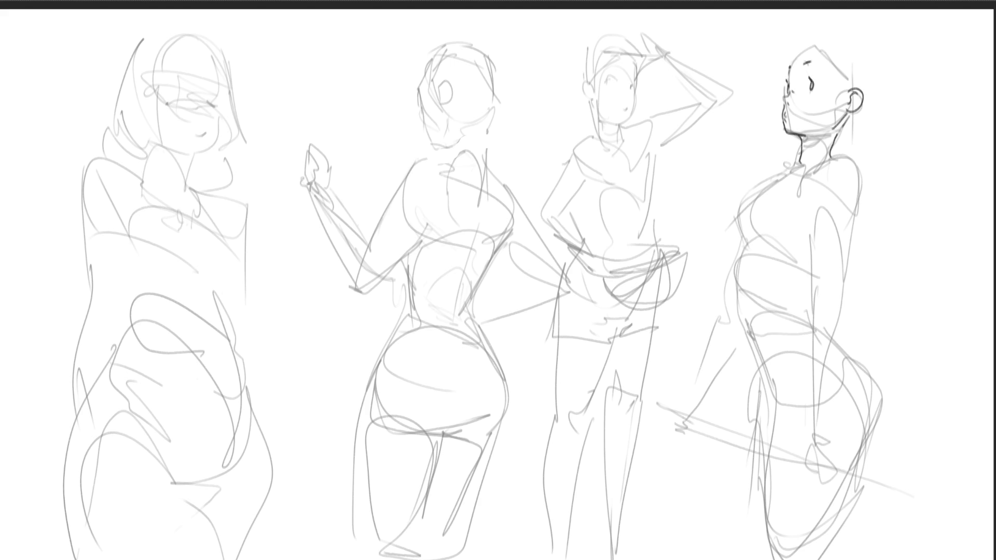
mouse_move(791, 66)
mouse_down()
mouse_move(807, 46)
mouse_move(845, 81)
mouse_up()
- Ink her hair tuft, back of head, curly nape strands behind the ear, and shoulder line
drag(786, 37, 822, 37)
mouse_move(803, 38)
mouse_down()
mouse_move(849, 24)
mouse_move(893, 83)
mouse_move(873, 111)
mouse_move(888, 116)
mouse_move(848, 139)
mouse_up()
mouse_move(879, 128)
mouse_down()
mouse_move(842, 143)
mouse_move(876, 143)
mouse_up()
drag(869, 144, 850, 151)
drag(897, 117, 867, 150)
mouse_move(874, 148)
mouse_down()
mouse_move(858, 160)
mouse_move(866, 174)
mouse_up()
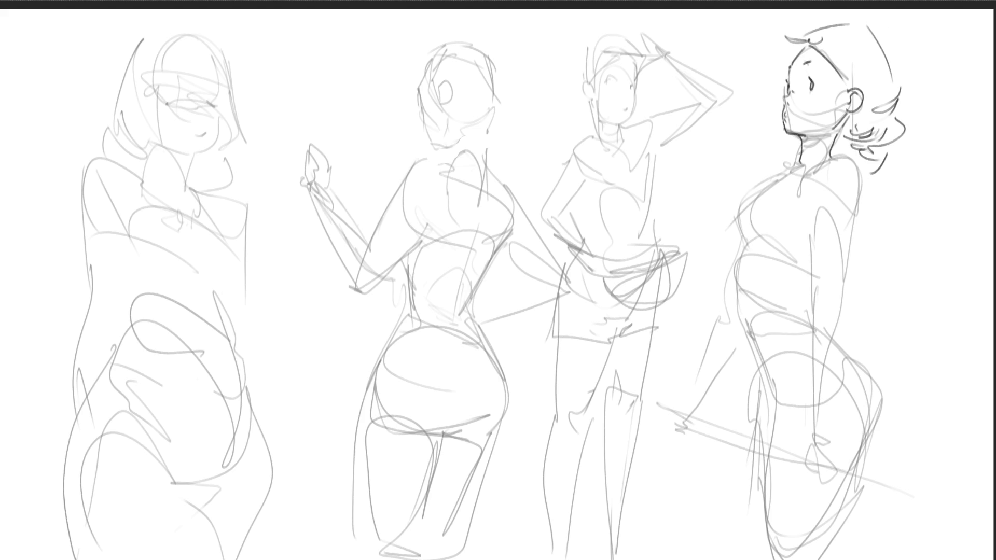
mouse_move(832, 154)
mouse_down()
mouse_move(777, 184)
mouse_move(805, 175)
mouse_move(860, 195)
mouse_up()
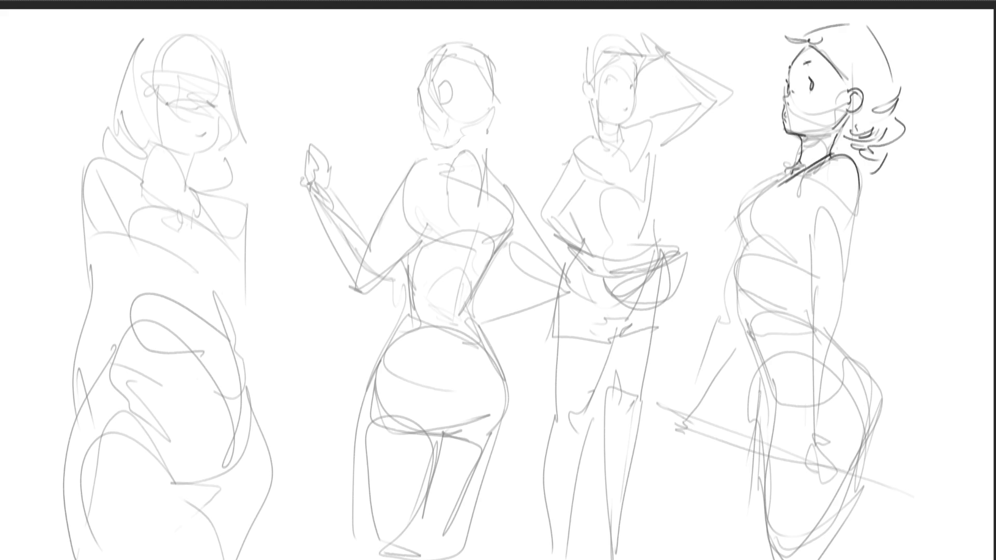
- Ink the right figure's chest and bust curves below the collar, undoing two misplaced strokes
drag(795, 172, 796, 263)
drag(777, 179, 779, 254)
drag(778, 168, 740, 215)
drag(772, 169, 729, 245)
key(ctrl+z)
mouse_move(745, 200)
mouse_down()
mouse_move(735, 242)
mouse_move(794, 252)
mouse_up()
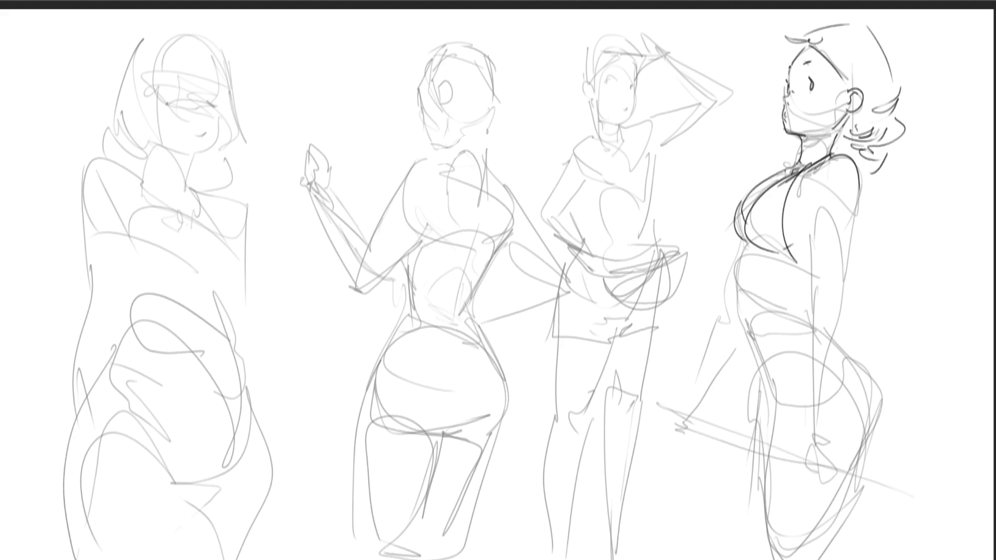
drag(797, 158, 773, 173)
key(ctrl+z)
key(ctrl+z)
- Ink the torso's left edge, right chest and arm lines, ending in a small hand hook
mouse_move(738, 237)
mouse_down()
mouse_move(729, 287)
mouse_move(690, 359)
mouse_move(726, 334)
mouse_up()
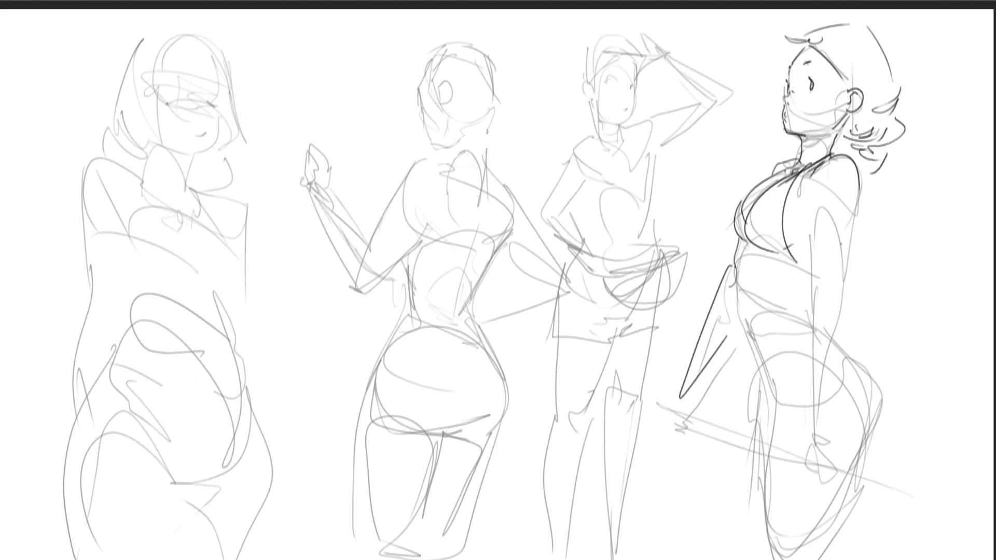
mouse_move(817, 246)
mouse_down()
mouse_move(829, 193)
mouse_move(842, 286)
mouse_up()
drag(812, 253, 808, 379)
drag(840, 290, 820, 408)
drag(807, 368, 805, 408)
drag(817, 408, 817, 426)
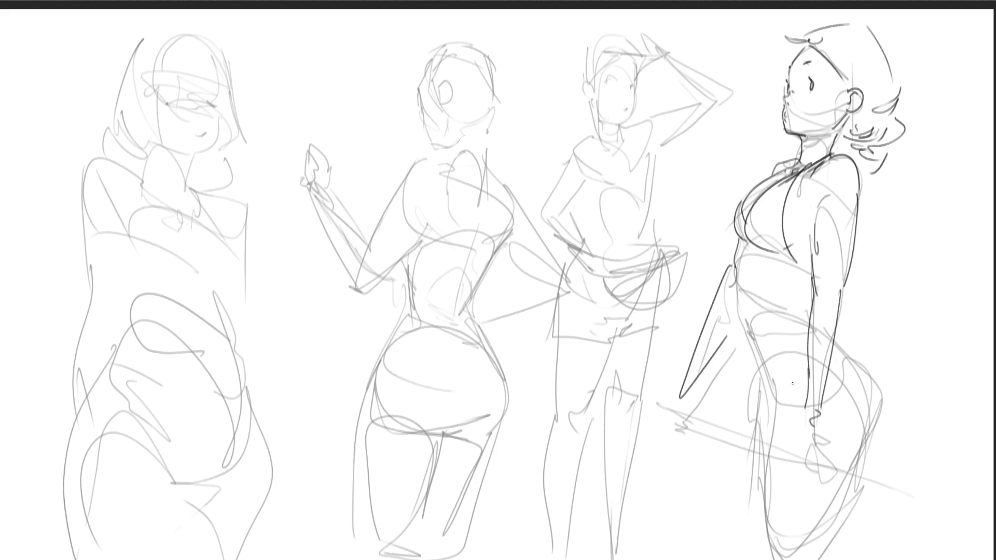
- Ink the torso edge, waist curve, belly line and lower torso, undoing the hip stroke
drag(741, 245, 741, 283)
drag(738, 252, 767, 258)
drag(779, 277, 785, 289)
mouse_move(756, 292)
mouse_down()
mouse_move(807, 293)
mouse_move(747, 312)
mouse_move(801, 299)
mouse_up()
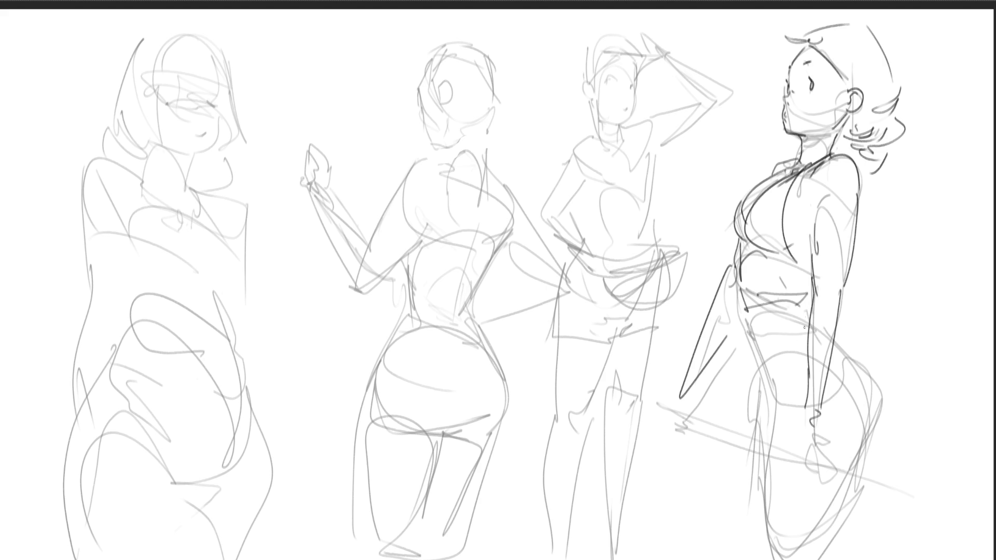
drag(738, 288, 776, 379)
drag(834, 320, 844, 353)
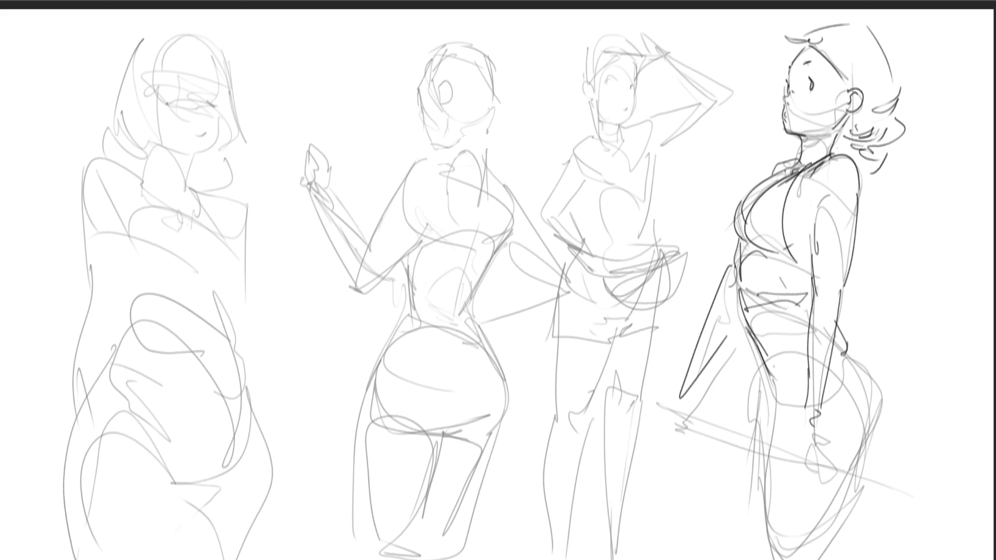
key(ctrl+z)
- Ink the right figure's thigh and leg contours plus diagonal strokes across the hip
drag(758, 355, 768, 410)
mouse_move(749, 337)
mouse_down()
mouse_move(776, 406)
mouse_move(769, 426)
mouse_up()
mouse_move(774, 385)
mouse_down()
mouse_move(768, 488)
mouse_move(778, 506)
mouse_up()
drag(839, 341, 835, 491)
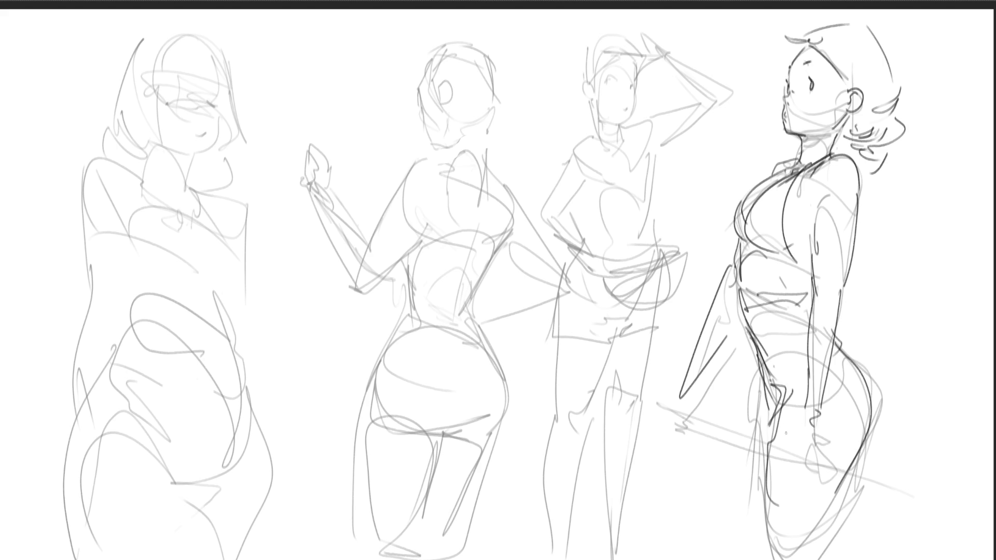
drag(749, 350, 762, 479)
drag(779, 397, 909, 306)
drag(858, 355, 945, 283)
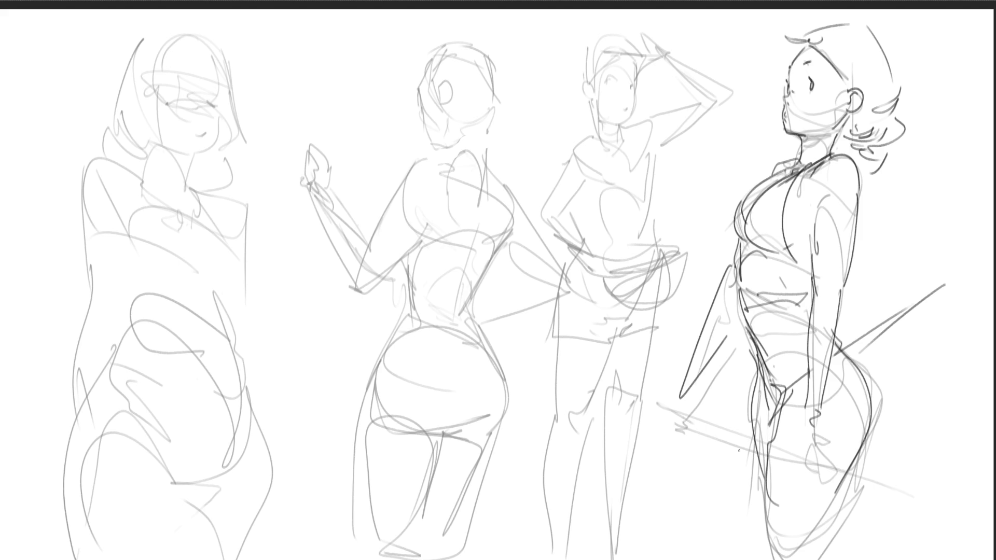
- Draw hands on the right figure's arms and an eyelid on the left figure's face
mouse_move(802, 409)
mouse_down()
mouse_move(807, 448)
mouse_move(824, 458)
mouse_up()
drag(825, 422, 819, 456)
drag(678, 370, 679, 430)
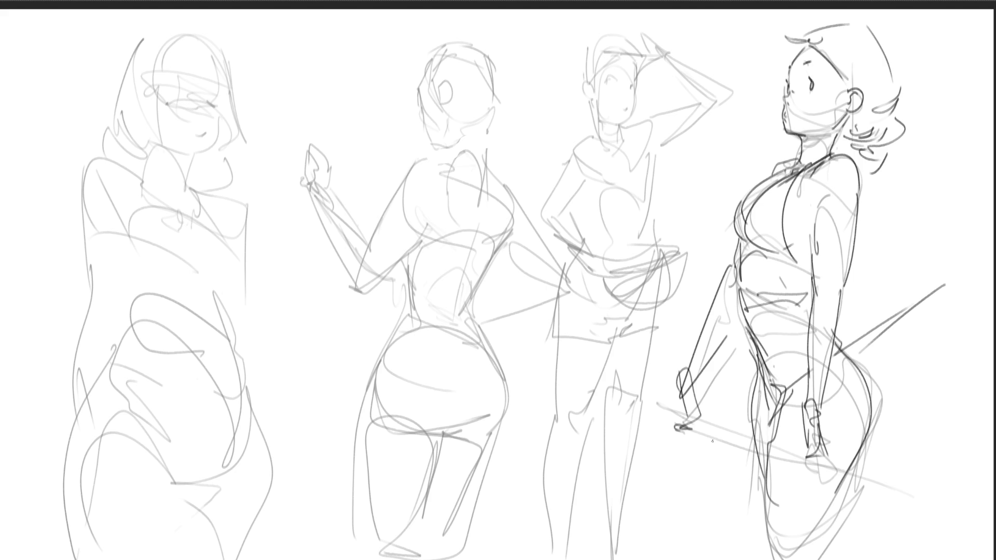
mouse_move(166, 105)
mouse_down()
mouse_move(216, 106)
mouse_move(205, 157)
mouse_move(184, 152)
mouse_up()
key(ctrl+z)
key(ctrl+z)
key(ctrl+z)
- Redraw the left figure's jawline, then ink her neck, collar line and neck hatching
mouse_move(218, 114)
mouse_down()
mouse_move(215, 147)
mouse_move(188, 185)
mouse_move(192, 130)
mouse_move(183, 193)
mouse_up()
key(ctrl+z)
key(ctrl+z)
key(ctrl+z)
mouse_move(154, 154)
mouse_down()
mouse_move(148, 181)
mouse_move(169, 156)
mouse_move(177, 166)
mouse_up()
drag(186, 158, 188, 170)
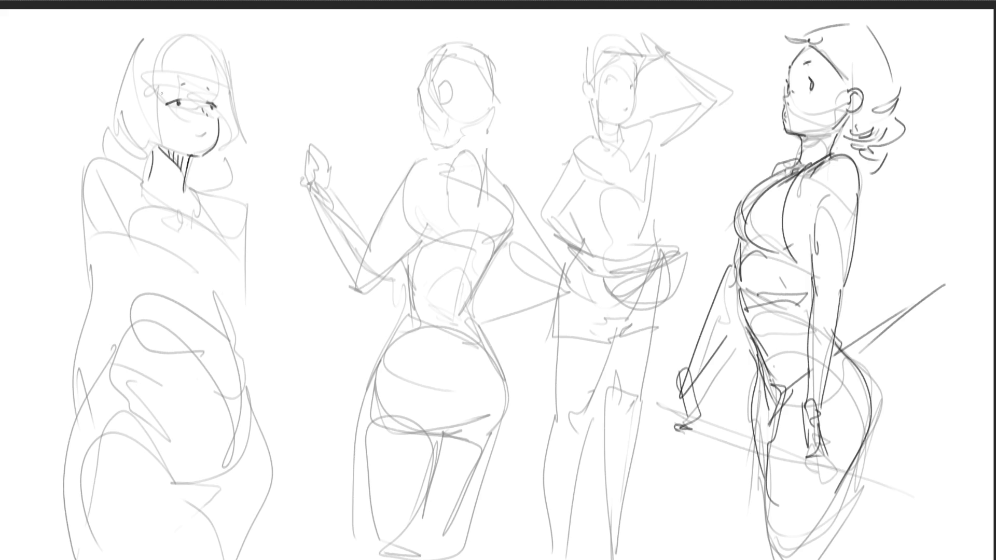
- Add cheek, collar and hair lines to the left face and refine the hair edge
drag(159, 75, 165, 143)
mouse_move(162, 142)
mouse_down()
mouse_move(175, 153)
mouse_move(140, 158)
mouse_up()
drag(165, 94, 165, 118)
drag(158, 75, 164, 97)
mouse_move(150, 103)
mouse_down()
mouse_move(207, 65)
mouse_move(245, 139)
mouse_up()
mouse_move(228, 151)
mouse_down()
mouse_move(252, 134)
mouse_move(212, 162)
mouse_up()
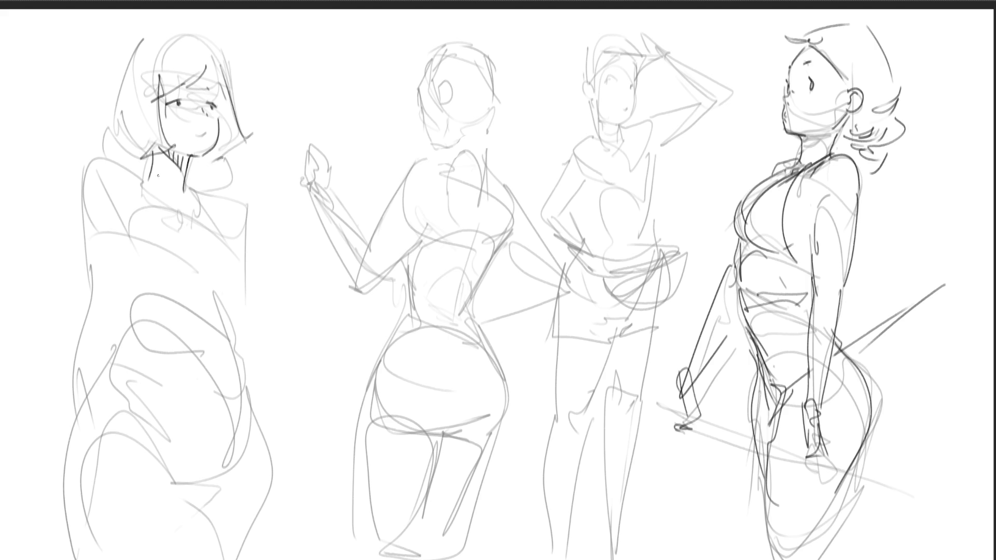
- Outline the left figure's bob haircut, shoulders and hood, plus a gesture line across figure two
drag(138, 162, 125, 164)
drag(125, 163, 105, 135)
drag(116, 74, 104, 150)
drag(139, 38, 102, 117)
drag(122, 59, 152, 42)
mouse_move(152, 42)
mouse_down()
mouse_move(201, 34)
mouse_move(234, 88)
mouse_up()
mouse_move(143, 183)
mouse_down()
mouse_move(87, 264)
mouse_move(223, 193)
mouse_move(263, 354)
mouse_up()
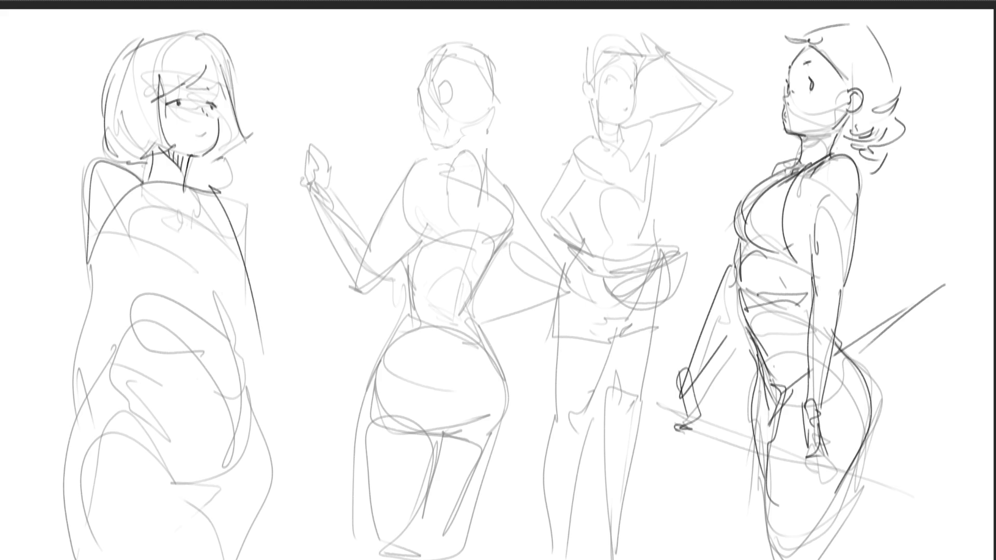
drag(311, 143, 540, 398)
- Sketch the second figure's hip line, ear, skull outline and central spine lines
drag(310, 369, 589, 293)
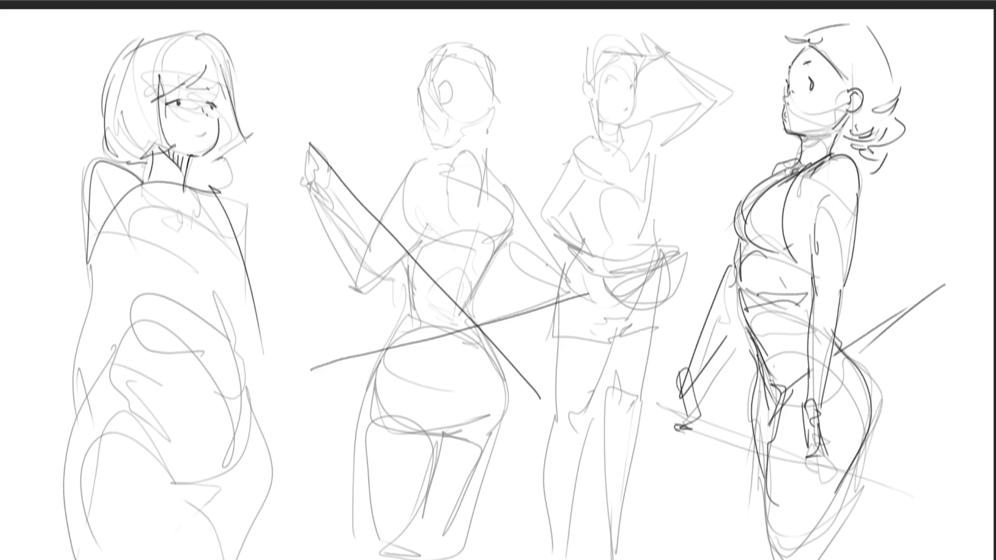
drag(418, 91, 553, 235)
mouse_move(413, 78)
mouse_down()
mouse_move(451, 41)
mouse_move(484, 66)
mouse_move(490, 153)
mouse_up()
drag(489, 63, 478, 230)
drag(482, 128, 479, 323)
- Draw the second figure's hip and leg curves, thigh and calf lines, and back contour
drag(472, 247, 450, 464)
drag(474, 283, 452, 558)
mouse_move(468, 311)
mouse_down()
mouse_move(520, 381)
mouse_move(481, 554)
mouse_move(500, 443)
mouse_up()
mouse_move(435, 440)
mouse_down()
mouse_move(509, 410)
mouse_move(477, 424)
mouse_up()
drag(443, 452, 485, 435)
drag(412, 452, 445, 449)
drag(389, 315, 359, 446)
mouse_move(361, 358)
mouse_down()
mouse_move(391, 540)
mouse_move(447, 471)
mouse_move(449, 557)
mouse_up()
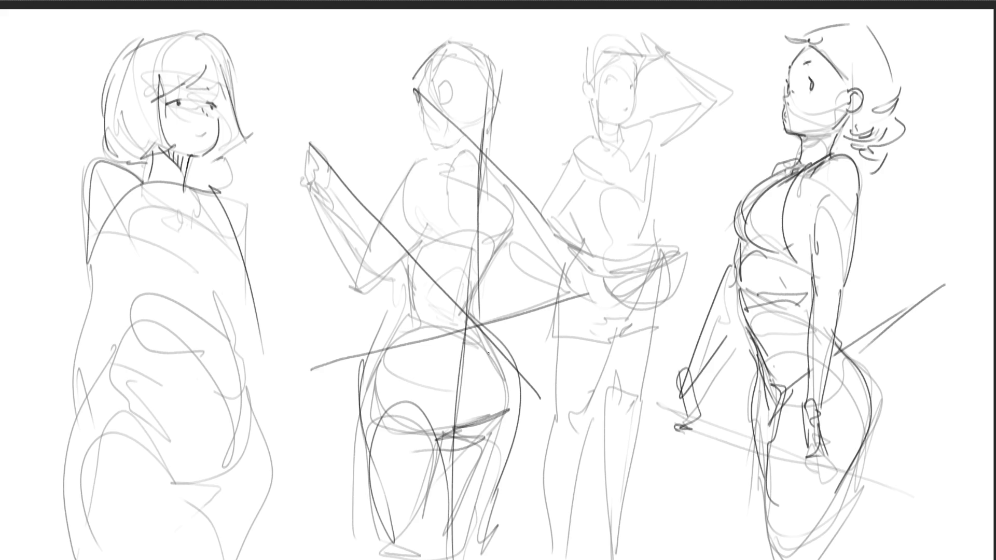
mouse_move(376, 376)
mouse_down()
mouse_move(403, 262)
mouse_move(470, 156)
mouse_move(450, 70)
mouse_move(455, 148)
mouse_up()
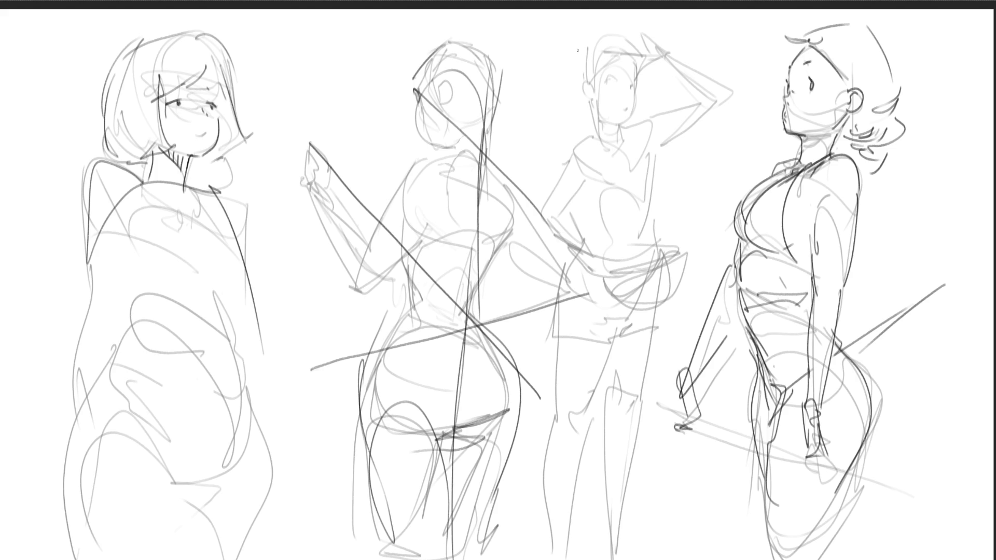
mouse_move(593, 56)
mouse_down()
mouse_move(593, 91)
mouse_move(603, 86)
mouse_up()
- Draw the third figure's hair strands, bangs and outer hair curves, plus an eye
mouse_move(620, 46)
mouse_down()
mouse_move(612, 81)
mouse_move(620, 81)
mouse_up()
drag(636, 45, 639, 85)
drag(577, 60, 609, 34)
mouse_move(623, 33)
mouse_down()
mouse_move(649, 56)
mouse_move(648, 74)
mouse_up()
mouse_move(580, 50)
mouse_down()
mouse_move(584, 111)
mouse_move(596, 113)
mouse_up()
drag(584, 115, 599, 130)
drag(636, 93, 645, 120)
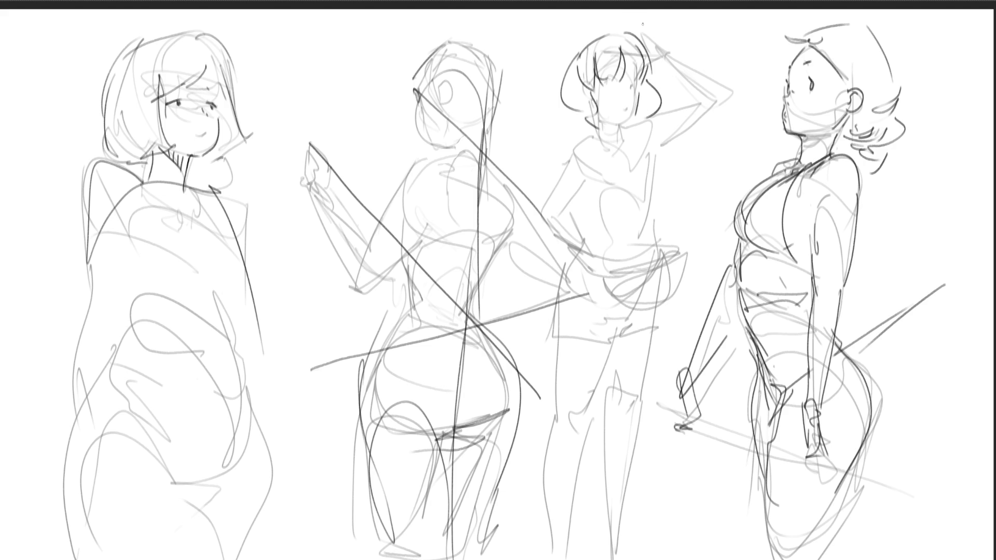
mouse_move(596, 87)
mouse_down()
mouse_move(599, 96)
mouse_move(632, 92)
mouse_up()
- Draw her neck, collar, shoulders, raised hand and arm, and armpit side
mouse_move(597, 120)
mouse_down()
mouse_move(614, 151)
mouse_move(628, 143)
mouse_move(573, 125)
mouse_move(616, 159)
mouse_up()
mouse_move(625, 135)
mouse_down()
mouse_move(643, 116)
mouse_move(659, 154)
mouse_move(655, 103)
mouse_move(695, 60)
mouse_move(660, 155)
mouse_up()
drag(654, 57, 695, 52)
drag(649, 78, 674, 80)
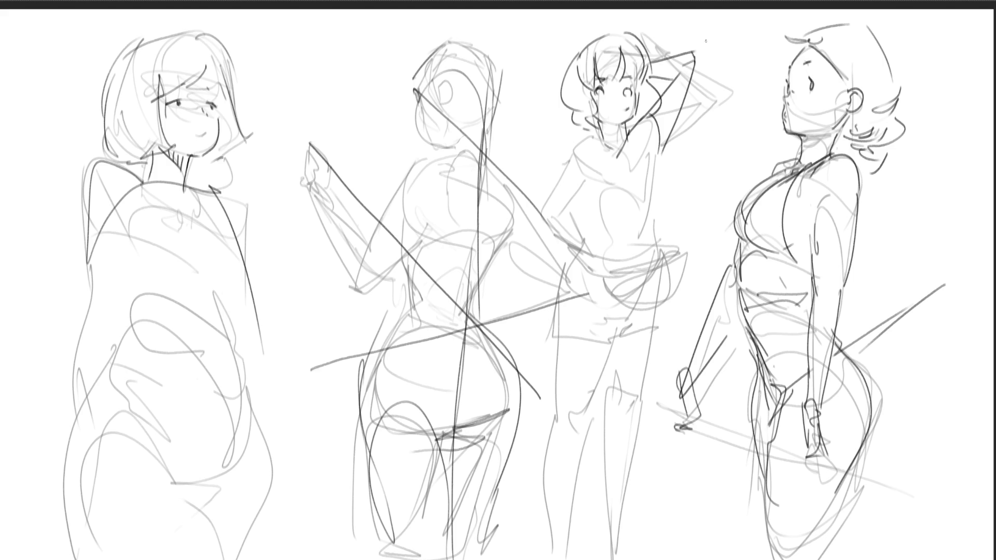
mouse_move(601, 141)
mouse_down()
mouse_move(576, 140)
mouse_move(564, 170)
mouse_up()
drag(648, 132, 652, 203)
- Draw the third figure's chest, waist, shirt hem, V-neckline and a chest fold
mouse_move(577, 191)
mouse_down()
mouse_move(589, 214)
mouse_move(643, 209)
mouse_up()
drag(655, 174, 651, 200)
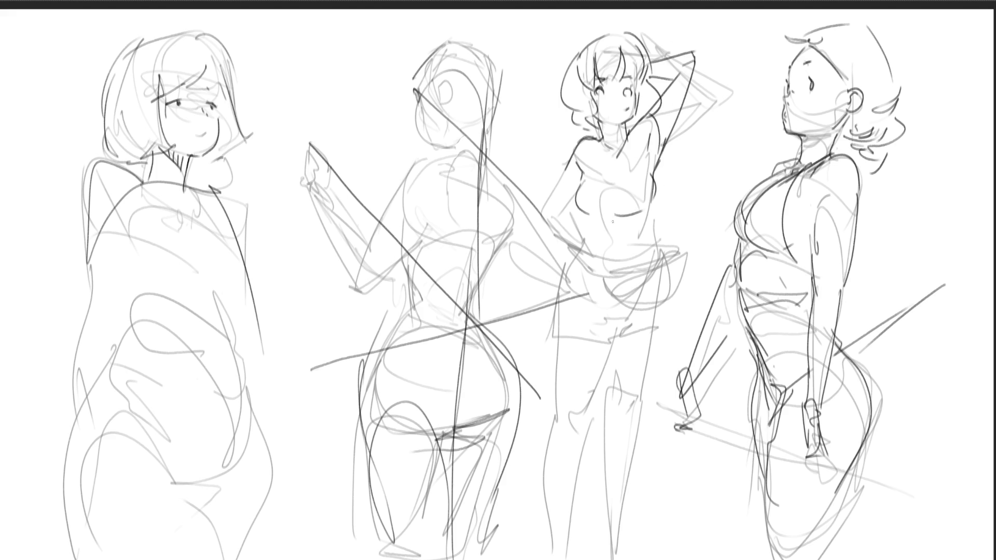
drag(585, 214, 591, 242)
drag(652, 209, 650, 251)
drag(577, 242, 628, 253)
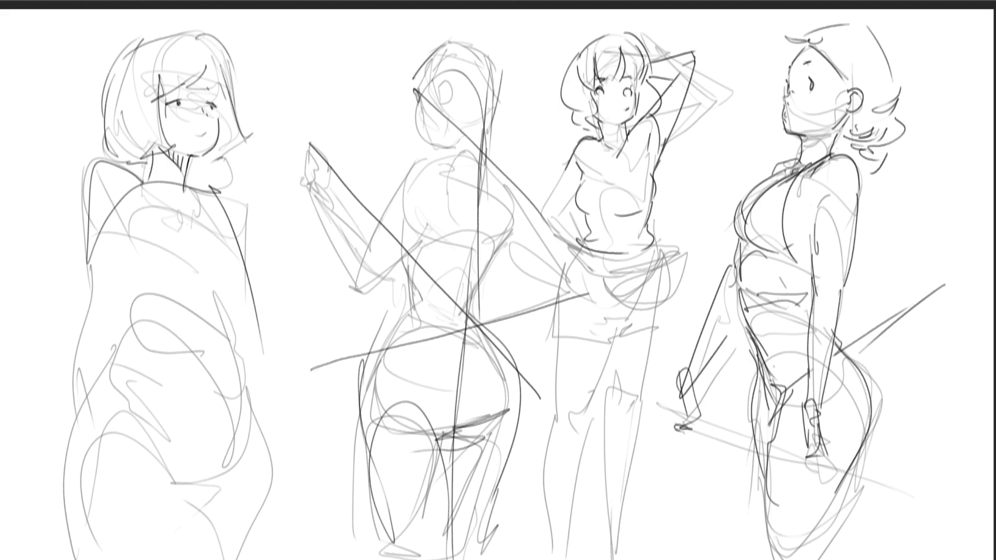
drag(595, 141, 612, 169)
drag(632, 131, 614, 167)
drag(614, 169, 600, 197)
- Draw the lowered arm with hand on hip and a skirt with folds and hem
mouse_move(573, 145)
mouse_down()
mouse_move(536, 215)
mouse_move(574, 237)
mouse_move(577, 253)
mouse_up()
mouse_move(558, 217)
mouse_down()
mouse_move(580, 253)
mouse_move(551, 283)
mouse_move(565, 314)
mouse_move(667, 300)
mouse_up()
drag(631, 311, 669, 304)
mouse_move(662, 253)
mouse_down()
mouse_move(693, 248)
mouse_move(648, 316)
mouse_move(615, 319)
mouse_up()
mouse_move(568, 249)
mouse_down()
mouse_move(542, 253)
mouse_move(541, 304)
mouse_move(673, 303)
mouse_move(616, 254)
mouse_move(669, 254)
mouse_move(570, 280)
mouse_move(617, 304)
mouse_up()
mouse_move(619, 257)
mouse_down()
mouse_move(646, 295)
mouse_move(697, 242)
mouse_move(672, 311)
mouse_move(628, 303)
mouse_up()
mouse_move(555, 304)
mouse_down()
mouse_move(554, 325)
mouse_move(608, 337)
mouse_move(655, 320)
mouse_move(665, 330)
mouse_up()
mouse_move(666, 332)
mouse_down()
mouse_move(600, 341)
mouse_move(661, 336)
mouse_up()
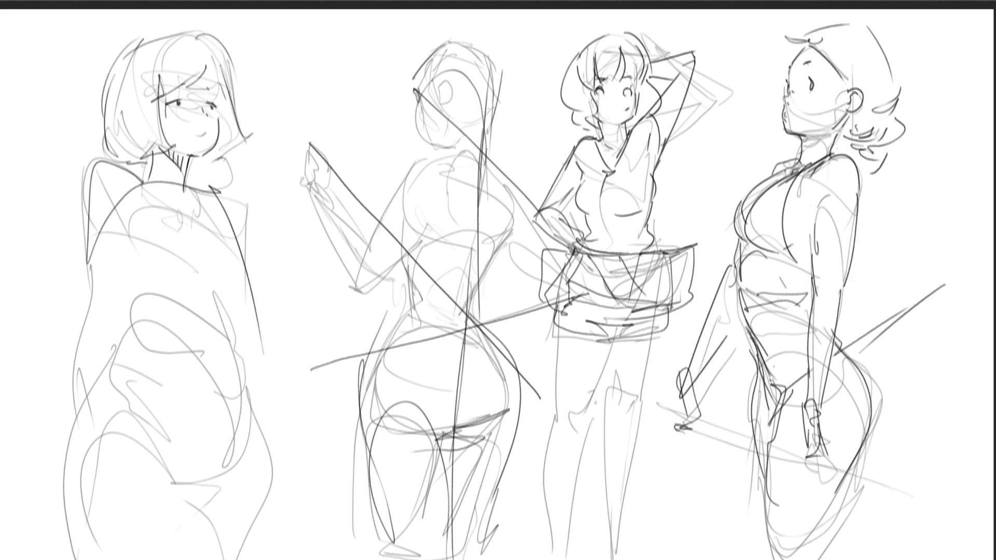
- Outline both of the third figure's legs, knee and calf, then the right figure's upper arm
drag(606, 340, 622, 404)
drag(666, 324, 645, 442)
drag(622, 407, 652, 559)
drag(658, 413, 667, 559)
drag(573, 326, 557, 423)
mouse_move(605, 349)
mouse_down()
mouse_move(597, 434)
mouse_move(556, 472)
mouse_move(576, 559)
mouse_up()
drag(574, 424, 585, 558)
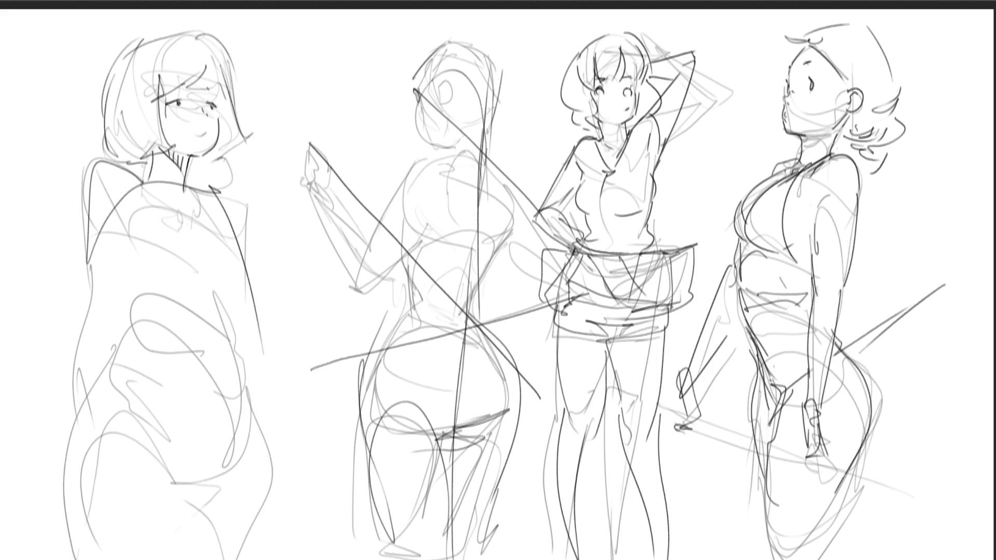
drag(819, 182, 810, 239)
- Redraw the right figure's upper arm and erase stray lines from her lower face
key(ctrl+z)
drag(818, 189, 810, 226)
key(e)
mouse_move(798, 106)
mouse_down()
mouse_move(808, 114)
mouse_move(801, 119)
mouse_move(825, 105)
mouse_move(796, 116)
mouse_move(824, 112)
mouse_move(814, 140)
mouse_move(832, 117)
mouse_move(809, 138)
mouse_move(834, 126)
mouse_move(809, 141)
mouse_up()
- Shade the right figure's chest, arm, torso and thigh and the third figure's hair grey
mouse_move(814, 229)
mouse_down()
mouse_move(811, 247)
mouse_move(745, 247)
mouse_move(812, 257)
mouse_move(800, 251)
mouse_move(804, 278)
mouse_up()
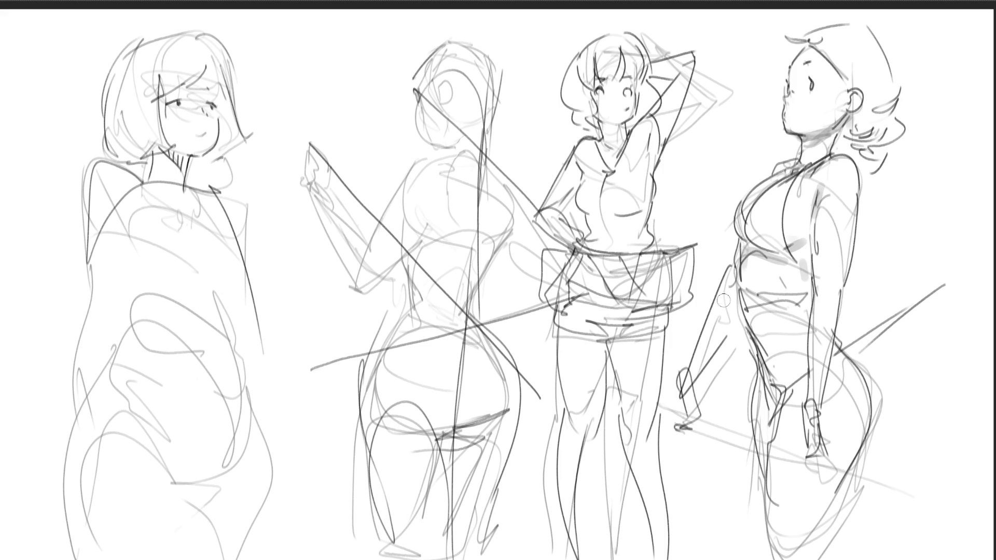
drag(731, 274, 705, 361)
mouse_move(746, 307)
mouse_down()
mouse_move(780, 381)
mouse_move(763, 480)
mouse_up()
drag(810, 259, 811, 324)
drag(825, 368, 812, 529)
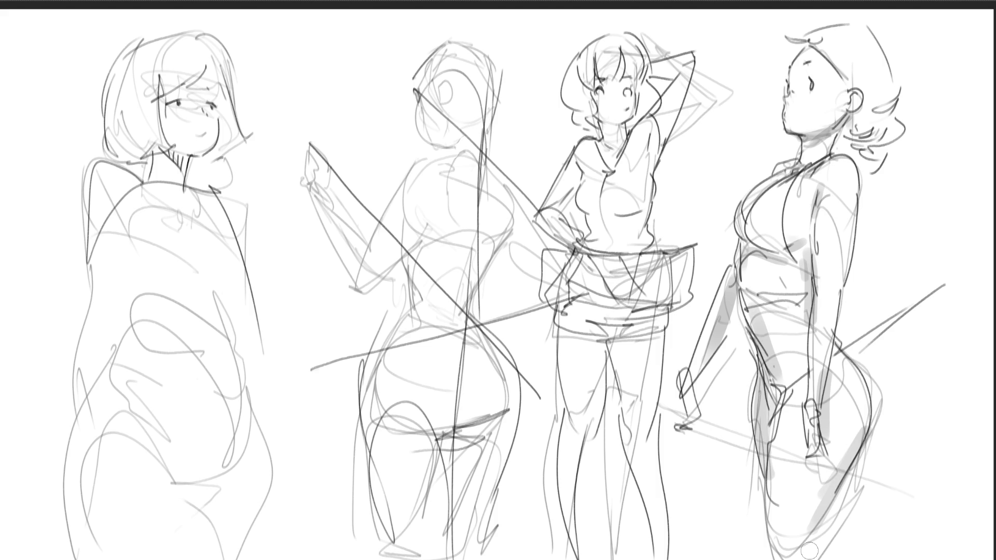
drag(597, 120, 580, 125)
drag(586, 78, 632, 79)
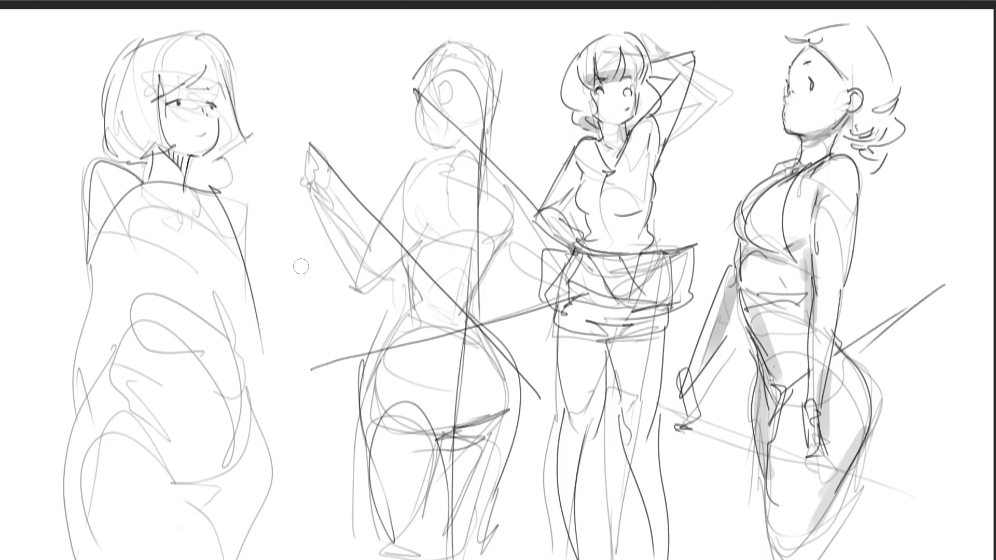
click(677, 350)
- Dab grey on the third figure's thighs and feet, then fade figure two with a large eraser
click(636, 432)
click(647, 413)
click(570, 415)
click(587, 414)
click(578, 433)
click(659, 557)
click(570, 553)
click(675, 553)
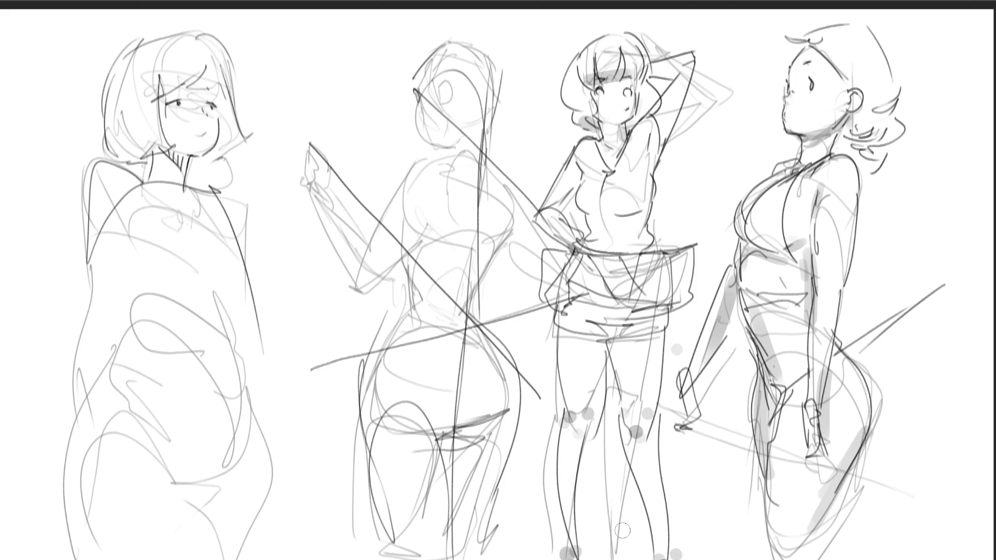
key(bracketright)
key(bracketright)
key(bracketright)
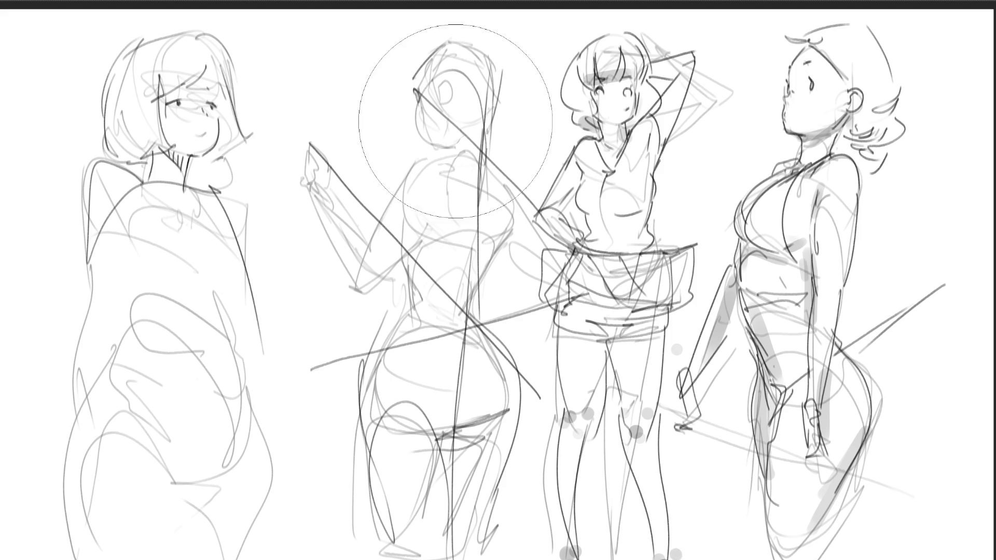
mouse_move(442, 73)
mouse_down()
mouse_move(416, 334)
mouse_move(467, 498)
mouse_move(366, 330)
mouse_move(446, 433)
mouse_move(452, 472)
mouse_up()
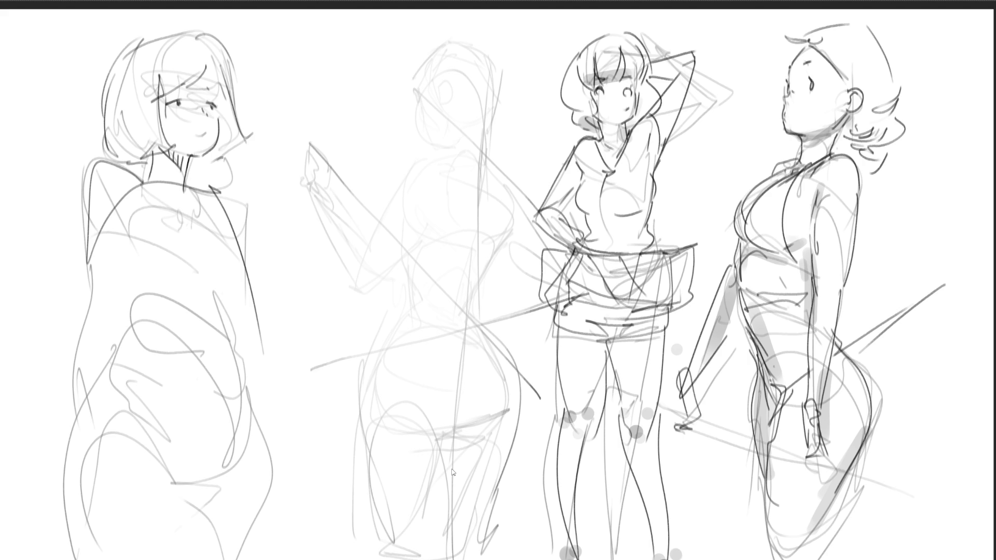
- Redraw the back-view figure's shoulder, neck, back lines and arched spine over the faded sketch
drag(417, 166, 451, 151)
mouse_move(485, 118)
mouse_down()
mouse_move(486, 155)
mouse_move(527, 224)
mouse_move(465, 314)
mouse_up()
drag(424, 204, 421, 262)
drag(425, 224, 411, 294)
drag(405, 259, 410, 315)
mouse_move(435, 232)
mouse_down()
mouse_move(419, 265)
mouse_move(460, 212)
mouse_move(465, 296)
mouse_up()
drag(478, 244, 451, 331)
drag(489, 208, 484, 271)
mouse_move(470, 194)
mouse_down()
mouse_move(456, 277)
mouse_move(418, 226)
mouse_up()
drag(433, 158, 392, 327)
- Redraw the back-view figure's lower back, waist, buttocks, outer hip and both thighs
drag(462, 311, 397, 332)
mouse_move(465, 313)
mouse_down()
mouse_move(478, 327)
mouse_move(449, 337)
mouse_move(498, 350)
mouse_up()
mouse_move(497, 353)
mouse_down()
mouse_move(451, 362)
mouse_move(426, 349)
mouse_up()
mouse_move(451, 358)
mouse_down()
mouse_move(476, 353)
mouse_move(514, 414)
mouse_up()
drag(391, 326, 362, 407)
mouse_move(392, 336)
mouse_down()
mouse_move(380, 363)
mouse_move(383, 413)
mouse_up()
drag(384, 354, 379, 465)
mouse_move(368, 445)
mouse_down()
mouse_move(412, 391)
mouse_move(452, 533)
mouse_up()
drag(447, 491, 457, 559)
mouse_move(431, 448)
mouse_down()
mouse_move(461, 470)
mouse_move(506, 411)
mouse_up()
drag(499, 415, 440, 456)
drag(516, 433, 483, 526)
mouse_move(452, 336)
mouse_down()
mouse_move(473, 387)
mouse_move(469, 369)
mouse_up()
- Redraw the back-view figure's raised arm and hand, and darken its face, neck and hair contour
drag(396, 181, 383, 309)
drag(415, 266, 362, 305)
mouse_move(361, 215)
mouse_down()
mouse_move(360, 301)
mouse_move(360, 212)
mouse_move(341, 193)
mouse_move(376, 214)
mouse_up()
mouse_move(414, 90)
mouse_down()
mouse_move(424, 146)
mouse_move(444, 148)
mouse_up()
mouse_move(449, 105)
mouse_down()
mouse_move(447, 124)
mouse_move(459, 93)
mouse_move(460, 109)
mouse_move(418, 92)
mouse_move(433, 49)
mouse_up()
mouse_move(465, 47)
mouse_down()
mouse_move(485, 68)
mouse_move(483, 117)
mouse_up()
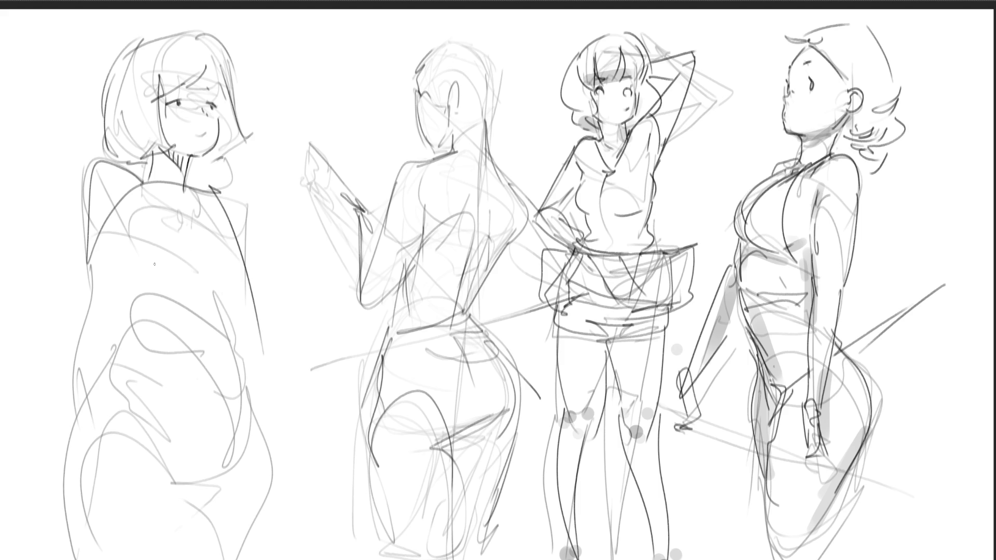
- Sketch the left figure's shoulder and chest folds, torso, waist and hips
mouse_move(113, 206)
mouse_down()
mouse_move(130, 226)
mouse_move(209, 208)
mouse_move(247, 269)
mouse_up()
drag(193, 290, 238, 281)
mouse_move(146, 269)
mouse_down()
mouse_move(132, 234)
mouse_move(218, 284)
mouse_move(235, 353)
mouse_up()
drag(143, 313, 212, 373)
mouse_move(143, 292)
mouse_down()
mouse_move(129, 325)
mouse_move(217, 365)
mouse_up()
drag(220, 291, 220, 348)
drag(222, 311, 228, 381)
mouse_move(136, 363)
mouse_down()
mouse_move(187, 387)
mouse_move(212, 425)
mouse_up()
mouse_move(147, 397)
mouse_down()
mouse_move(145, 385)
mouse_move(175, 461)
mouse_up()
- Outline the left figure's lower hip and thighs down to the knees
mouse_move(170, 459)
mouse_down()
mouse_move(209, 372)
mouse_move(197, 462)
mouse_move(239, 389)
mouse_up()
drag(240, 376, 259, 440)
drag(246, 395, 260, 430)
mouse_move(244, 414)
mouse_down()
mouse_move(266, 491)
mouse_move(191, 490)
mouse_up()
mouse_move(251, 462)
mouse_down()
mouse_move(207, 478)
mouse_move(190, 522)
mouse_up()
drag(269, 471, 228, 559)
drag(171, 473, 185, 534)
drag(115, 468, 165, 477)
drag(164, 482, 188, 559)
mouse_move(120, 364)
mouse_down()
mouse_move(77, 548)
mouse_move(137, 287)
mouse_up()
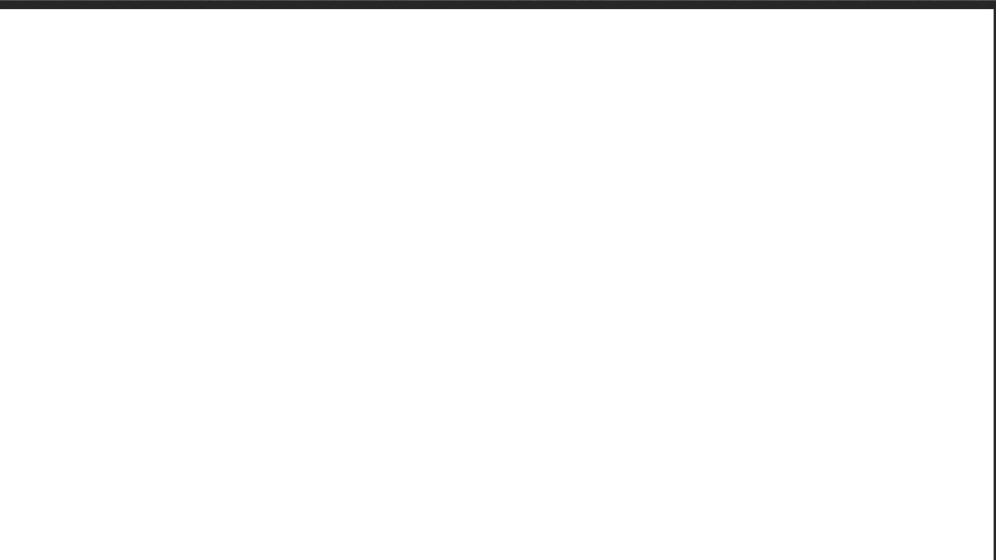
- Rough in the foreshortened kicking leg as a triangular shape with a long pointed limb extending right
drag(244, 93, 206, 153)
drag(208, 205, 272, 73)
mouse_move(236, 111)
mouse_down()
mouse_move(311, 41)
mouse_move(381, 130)
mouse_up()
mouse_move(227, 212)
mouse_down()
mouse_move(320, 190)
mouse_move(357, 216)
mouse_up()
drag(300, 138, 303, 179)
mouse_move(316, 32)
mouse_down()
mouse_move(416, 232)
mouse_move(375, 231)
mouse_up()
mouse_move(407, 242)
mouse_down()
mouse_move(448, 251)
mouse_move(415, 255)
mouse_move(475, 280)
mouse_move(497, 305)
mouse_up()
drag(482, 241, 496, 304)
mouse_move(479, 242)
mouse_down()
mouse_move(447, 213)
mouse_move(535, 223)
mouse_move(523, 289)
mouse_move(460, 307)
mouse_up()
mouse_move(611, 283)
mouse_down()
mouse_move(695, 249)
mouse_move(720, 280)
mouse_up()
mouse_move(701, 279)
mouse_down()
mouse_move(460, 310)
mouse_move(590, 288)
mouse_up()
- Add an oval over the upper shape, the lower limb edge, a joint circle and a hooked tip
mouse_move(381, 109)
mouse_down()
mouse_move(354, 72)
mouse_move(285, 143)
mouse_move(350, 153)
mouse_move(395, 135)
mouse_move(430, 237)
mouse_up()
drag(368, 218, 430, 235)
mouse_move(402, 249)
mouse_down()
mouse_move(462, 294)
mouse_move(518, 286)
mouse_up()
drag(467, 254, 483, 300)
mouse_move(510, 285)
mouse_down()
mouse_move(450, 229)
mouse_move(708, 262)
mouse_move(506, 301)
mouse_up()
mouse_move(563, 293)
mouse_down()
mouse_move(482, 305)
mouse_move(793, 259)
mouse_move(773, 298)
mouse_up()
- Sketch an oval head at upper right with neck lines and a long leg outline sweeping to the bottom
mouse_move(638, 112)
mouse_down()
mouse_move(635, 138)
mouse_move(767, 78)
mouse_move(713, 193)
mouse_up()
mouse_move(649, 89)
mouse_down()
mouse_move(646, 101)
mouse_move(715, 194)
mouse_move(679, 233)
mouse_up()
drag(613, 166, 588, 222)
drag(655, 280, 529, 373)
drag(526, 317, 518, 385)
mouse_move(502, 386)
mouse_down()
mouse_move(500, 347)
mouse_move(415, 534)
mouse_move(573, 355)
mouse_move(511, 412)
mouse_move(409, 544)
mouse_up()
mouse_move(404, 518)
mouse_down()
mouse_move(395, 559)
mouse_move(495, 363)
mouse_up()
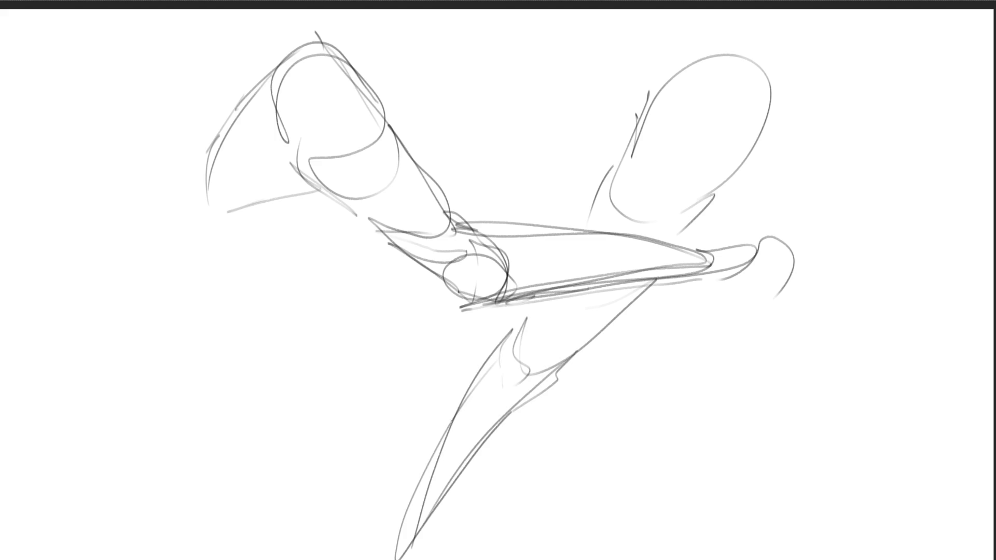
- Sketch a hand study at lower left from a circle and block, with fingers and palm
mouse_move(184, 337)
mouse_down()
mouse_move(208, 311)
mouse_move(223, 348)
mouse_move(235, 306)
mouse_move(222, 374)
mouse_move(239, 385)
mouse_up()
mouse_move(255, 337)
mouse_down()
mouse_move(284, 343)
mouse_move(322, 309)
mouse_move(284, 366)
mouse_up()
mouse_move(240, 385)
mouse_down()
mouse_move(260, 391)
mouse_move(274, 368)
mouse_move(269, 386)
mouse_up()
drag(270, 387, 290, 378)
mouse_move(309, 322)
mouse_down()
mouse_move(284, 378)
mouse_move(294, 372)
mouse_up()
drag(324, 318, 317, 362)
mouse_move(327, 333)
mouse_down()
mouse_move(333, 346)
mouse_move(315, 373)
mouse_up()
drag(222, 369, 259, 392)
mouse_move(262, 346)
mouse_down()
mouse_move(259, 371)
mouse_move(276, 363)
mouse_up()
- Add finger lines and a circle around the hand, then draw the forearm leading to it
mouse_move(262, 387)
mouse_down()
mouse_move(283, 380)
mouse_move(262, 367)
mouse_up()
mouse_move(258, 317)
mouse_down()
mouse_move(244, 363)
mouse_move(228, 363)
mouse_up()
mouse_move(223, 363)
mouse_down()
mouse_move(239, 389)
mouse_move(225, 300)
mouse_up()
mouse_move(129, 266)
mouse_down()
mouse_move(170, 269)
mouse_move(181, 341)
mouse_up()
mouse_move(165, 332)
mouse_down()
mouse_move(124, 244)
mouse_move(202, 269)
mouse_up()
mouse_move(217, 282)
mouse_down()
mouse_move(104, 195)
mouse_move(156, 332)
mouse_up()
- Sketch a head study at lower right with jaw, back of head, nose and face planes
mouse_move(701, 384)
mouse_down()
mouse_move(718, 423)
mouse_move(769, 394)
mouse_move(718, 415)
mouse_up()
mouse_move(705, 399)
mouse_down()
mouse_move(731, 438)
mouse_move(770, 461)
mouse_up()
mouse_move(770, 460)
mouse_down()
mouse_move(766, 356)
mouse_move(804, 428)
mouse_move(770, 456)
mouse_up()
mouse_move(738, 420)
mouse_down()
mouse_move(770, 451)
mouse_move(788, 449)
mouse_move(774, 422)
mouse_up()
drag(730, 421, 762, 386)
drag(766, 387, 783, 431)
drag(708, 399, 719, 412)
drag(716, 411, 742, 435)
drag(705, 352, 714, 422)
- Outline the head's sides, chin and shoulders, then fade all the rough lines with a large brush
mouse_move(712, 379)
mouse_down()
mouse_move(743, 341)
mouse_move(762, 355)
mouse_up()
mouse_move(769, 345)
mouse_down()
mouse_move(811, 456)
mouse_move(806, 469)
mouse_up()
drag(708, 413, 804, 482)
mouse_move(803, 441)
mouse_down()
mouse_move(842, 430)
mouse_move(814, 472)
mouse_up()
mouse_move(801, 446)
mouse_down()
mouse_move(813, 409)
mouse_move(817, 462)
mouse_up()
mouse_move(752, 458)
mouse_down()
mouse_move(860, 440)
mouse_move(876, 399)
mouse_move(882, 415)
mouse_up()
mouse_move(811, 403)
mouse_down()
mouse_move(898, 355)
mouse_move(933, 399)
mouse_up()
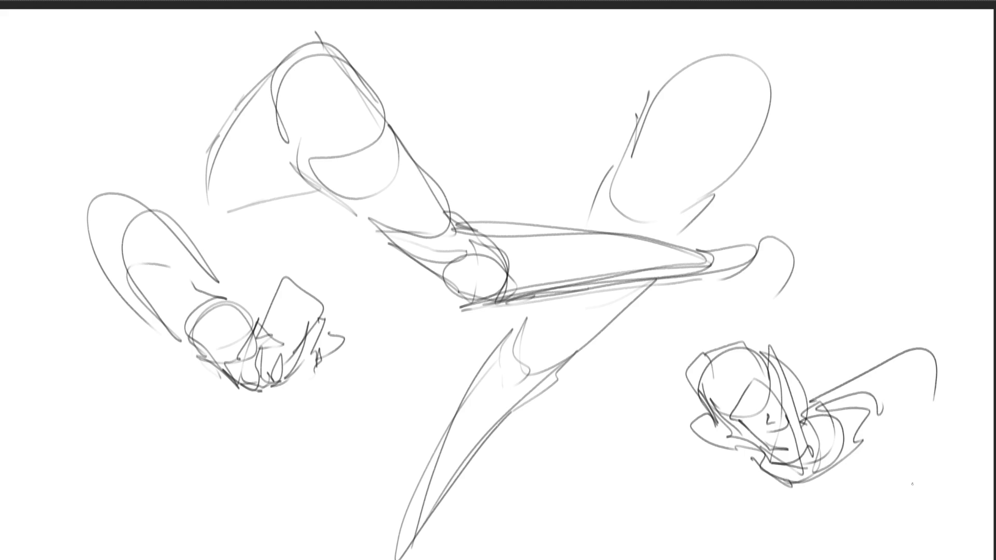
key(e)
mouse_move(744, 400)
mouse_down()
mouse_move(444, 337)
mouse_move(268, 351)
mouse_move(208, 337)
mouse_up()
- Lighten the construction strokes, then ink the left fist's top edge, knuckles and left edge
mouse_move(817, 418)
mouse_down()
mouse_move(693, 244)
mouse_move(866, 557)
mouse_up()
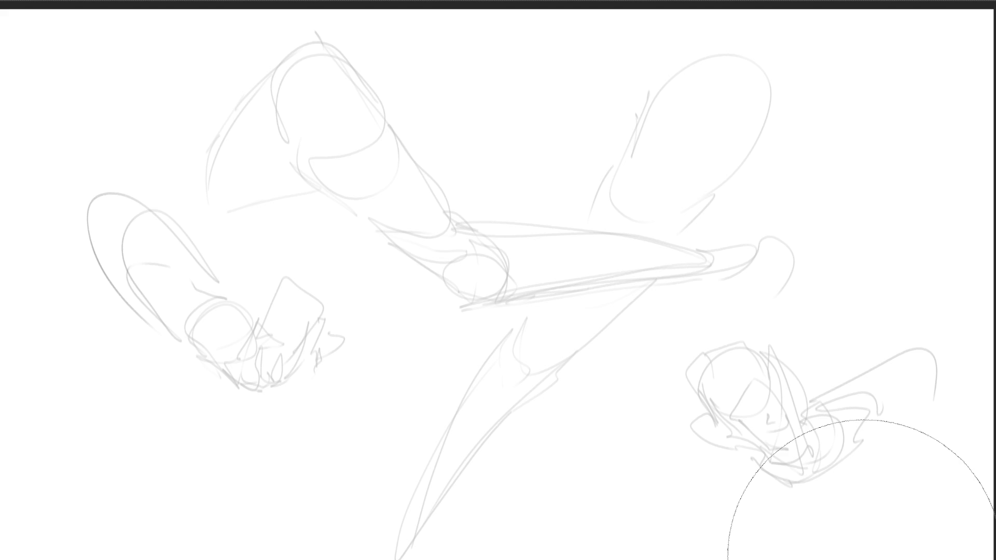
key(b)
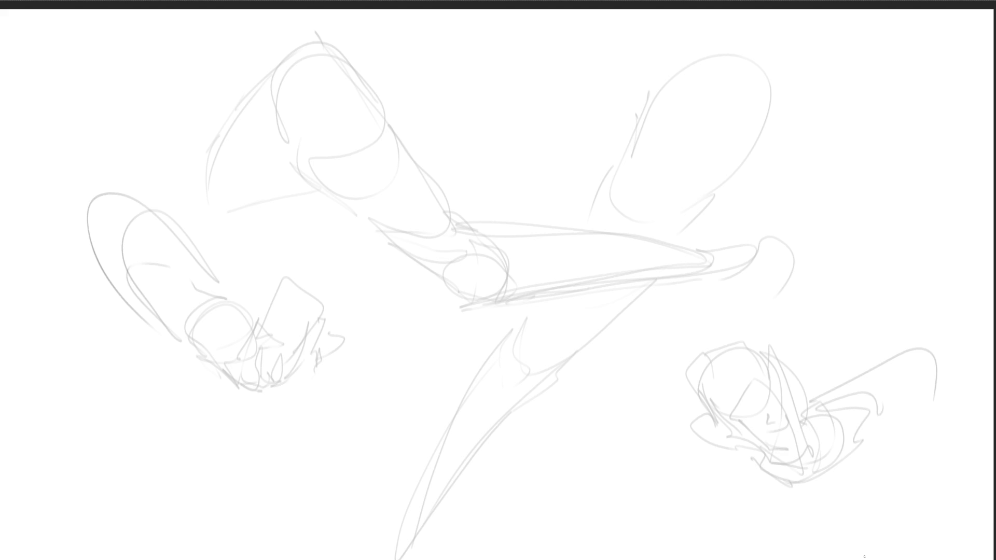
drag(263, 305, 279, 289)
drag(280, 283, 323, 304)
drag(292, 297, 297, 297)
mouse_move(291, 302)
mouse_down()
mouse_move(314, 319)
mouse_move(314, 342)
mouse_up()
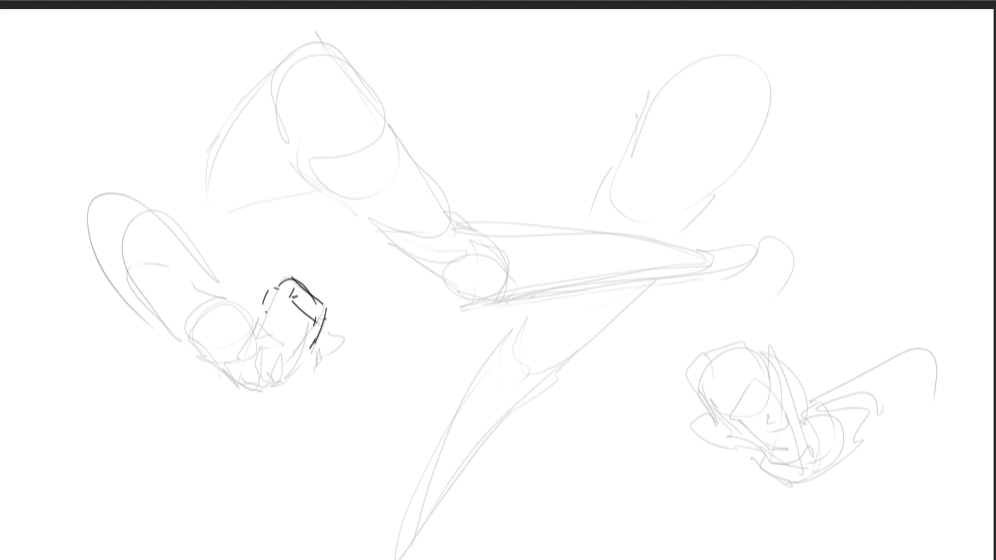
drag(259, 316, 251, 336)
drag(247, 347, 263, 376)
drag(271, 380, 289, 354)
- Add the left fist's finger separations, lower edge, middle crease, finger capsule and thumb tip
mouse_move(291, 354)
mouse_down()
mouse_move(284, 368)
mouse_move(277, 346)
mouse_up()
drag(290, 351, 281, 382)
drag(275, 314, 306, 351)
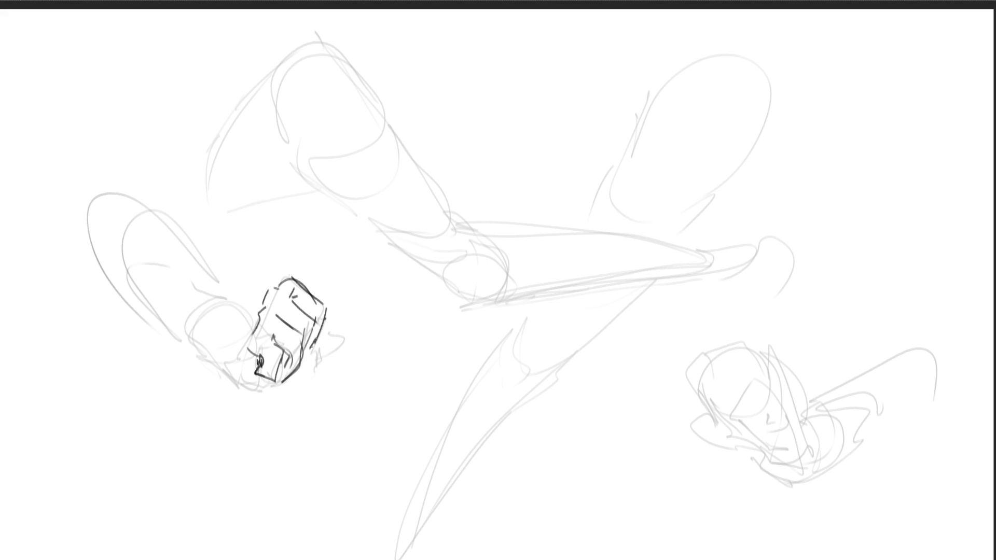
mouse_move(259, 306)
mouse_down()
mouse_move(227, 366)
mouse_move(261, 387)
mouse_move(256, 371)
mouse_move(265, 388)
mouse_up()
drag(235, 373, 249, 381)
mouse_move(248, 329)
mouse_down()
mouse_move(228, 373)
mouse_move(245, 322)
mouse_up()
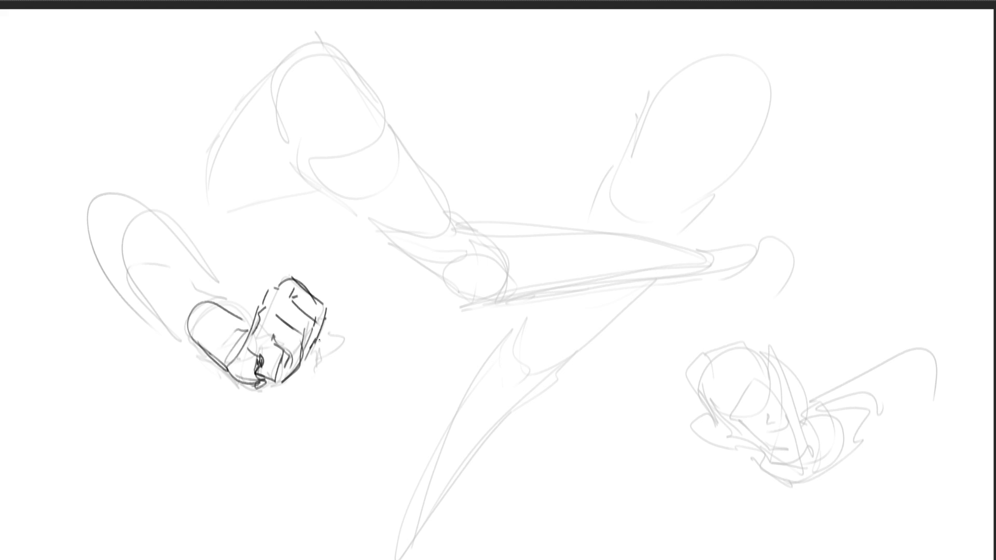
mouse_move(325, 324)
mouse_down()
mouse_move(343, 332)
mouse_move(317, 349)
mouse_up()
- Outline the top of the right fist and draw its finger shapes and inner details
mouse_move(727, 336)
mouse_down()
mouse_move(711, 335)
mouse_move(692, 371)
mouse_up()
mouse_move(727, 337)
mouse_down()
mouse_move(761, 361)
mouse_move(693, 384)
mouse_move(713, 402)
mouse_up()
drag(747, 363, 730, 414)
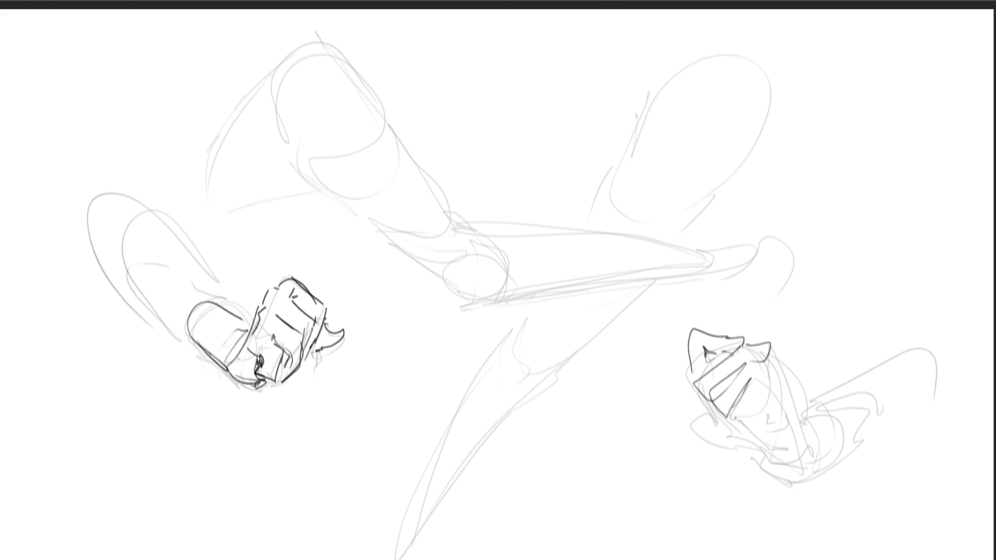
drag(758, 383, 756, 417)
mouse_move(767, 368)
mouse_down()
mouse_move(765, 435)
mouse_move(778, 438)
mouse_move(793, 420)
mouse_move(797, 436)
mouse_up()
drag(750, 399, 728, 425)
drag(750, 382, 748, 411)
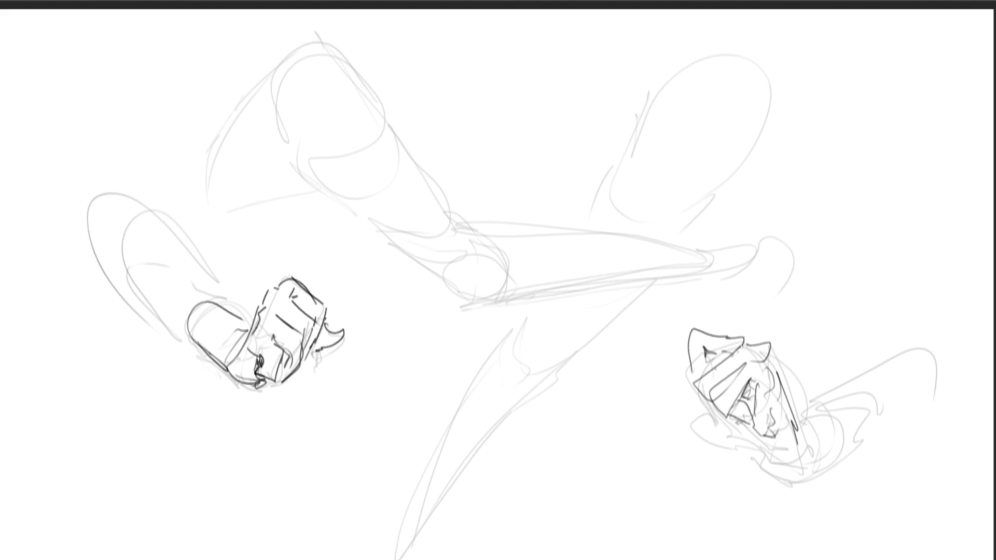
- Define the right fist's left, right and lower edges
drag(687, 355, 702, 382)
mouse_move(770, 343)
mouse_down()
mouse_move(821, 447)
mouse_move(798, 462)
mouse_up()
mouse_move(715, 413)
mouse_down()
mouse_move(734, 435)
mouse_move(712, 441)
mouse_move(777, 478)
mouse_up()
mouse_move(739, 428)
mouse_down()
mouse_move(796, 477)
mouse_move(773, 460)
mouse_up()
mouse_move(770, 459)
mouse_down()
mouse_move(809, 484)
mouse_move(840, 460)
mouse_up()
mouse_move(836, 463)
mouse_down()
mouse_move(825, 438)
mouse_move(835, 463)
mouse_up()
- Draw the sleeve extending from the right fist, then fade the fist and sleeve with a large soft eraser
mouse_move(807, 412)
mouse_down()
mouse_move(837, 462)
mouse_move(849, 429)
mouse_up()
mouse_move(844, 431)
mouse_down()
mouse_move(857, 449)
mouse_move(857, 399)
mouse_up()
drag(806, 403, 955, 335)
drag(957, 335, 869, 440)
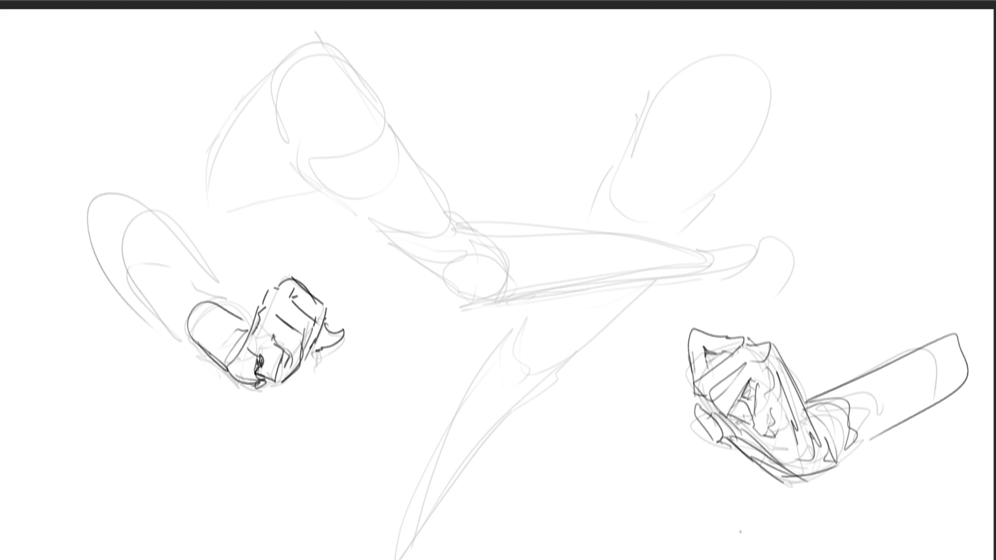
key(e)
mouse_move(795, 400)
mouse_down()
mouse_move(866, 366)
mouse_move(923, 384)
mouse_up()
- With the pencil, redraw the kicking figure's elbow, forearm, wrist and hand in darker lines
key(e)
mouse_move(433, 274)
mouse_down()
mouse_move(458, 304)
mouse_move(423, 270)
mouse_move(467, 305)
mouse_move(470, 278)
mouse_move(482, 303)
mouse_move(514, 294)
mouse_move(434, 267)
mouse_move(477, 240)
mouse_move(445, 285)
mouse_move(453, 289)
mouse_up()
mouse_move(496, 261)
mouse_down()
mouse_move(471, 236)
mouse_move(557, 242)
mouse_move(498, 300)
mouse_move(454, 306)
mouse_up()
drag(454, 306, 650, 283)
mouse_move(589, 246)
mouse_down()
mouse_move(669, 279)
mouse_move(646, 283)
mouse_up()
mouse_move(692, 253)
mouse_down()
mouse_move(697, 273)
mouse_move(761, 233)
mouse_move(709, 288)
mouse_move(762, 276)
mouse_up()
drag(776, 253, 778, 266)
drag(770, 228, 772, 262)
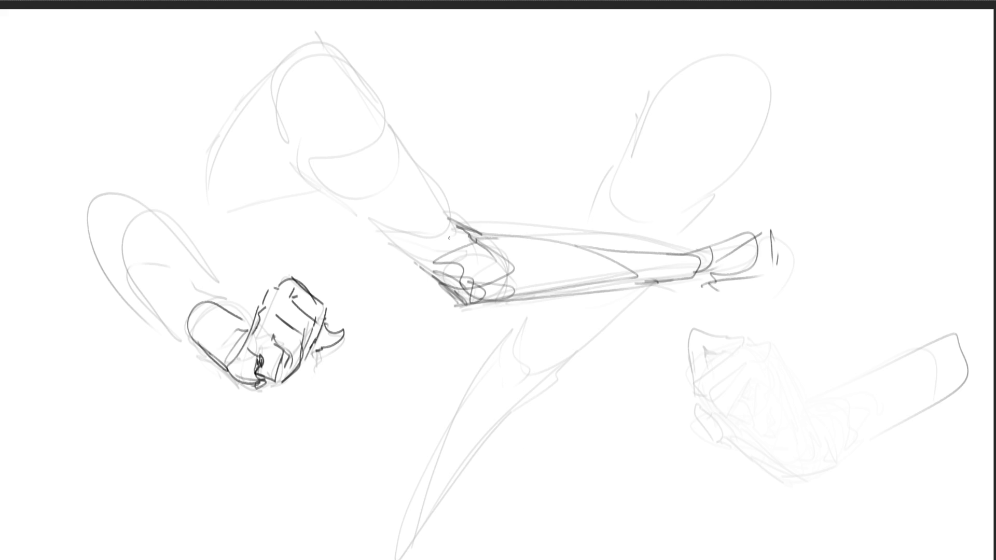
- Define the upper arm's edges, the rounded shoulder and the flowing contour beside it
drag(385, 107, 450, 213)
mouse_move(422, 166)
mouse_down()
mouse_move(381, 110)
mouse_move(441, 217)
mouse_up()
drag(304, 152, 431, 255)
mouse_move(375, 227)
mouse_down()
mouse_move(437, 284)
mouse_move(314, 156)
mouse_move(318, 67)
mouse_move(258, 79)
mouse_up()
mouse_move(326, 121)
mouse_down()
mouse_move(303, 51)
mouse_move(379, 110)
mouse_move(276, 118)
mouse_up()
drag(271, 56, 239, 137)
mouse_move(303, 156)
mouse_down()
mouse_move(240, 125)
mouse_move(221, 236)
mouse_up()
mouse_move(326, 193)
mouse_down()
mouse_move(237, 215)
mouse_move(372, 239)
mouse_up()
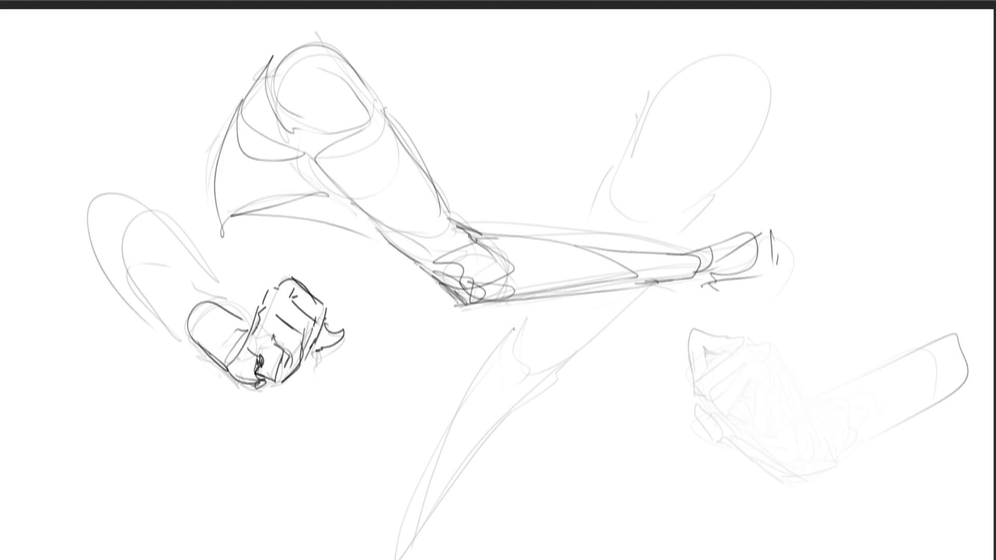
- Draw the knee circle, the downward-curving lower leg and the raised leg's contours
mouse_move(536, 311)
mouse_down()
mouse_move(520, 350)
mouse_move(557, 369)
mouse_move(534, 310)
mouse_move(522, 375)
mouse_up()
drag(511, 324, 521, 375)
drag(526, 299, 513, 320)
mouse_move(514, 319)
mouse_down()
mouse_move(486, 342)
mouse_move(399, 500)
mouse_move(632, 297)
mouse_up()
drag(529, 302, 546, 269)
mouse_move(578, 227)
mouse_down()
mouse_move(654, 100)
mouse_move(708, 227)
mouse_move(671, 259)
mouse_up()
drag(638, 118, 603, 187)
drag(690, 87, 721, 192)
drag(566, 287, 570, 307)
mouse_move(571, 307)
mouse_down()
mouse_move(601, 313)
mouse_move(622, 298)
mouse_up()
- Add zigzag inner lines to the legs and extend the lower leg to the page bottom
drag(741, 183, 710, 225)
drag(617, 315, 447, 459)
mouse_move(538, 382)
mouse_down()
mouse_move(430, 513)
mouse_move(407, 559)
mouse_up()
mouse_move(392, 518)
mouse_down()
mouse_move(387, 559)
mouse_move(375, 559)
mouse_up()
drag(404, 529, 378, 559)
drag(501, 371, 470, 418)
- Add the raised leg's pointed tip and hatching, then shrink the whole drawing to about half size
mouse_move(584, 246)
mouse_down()
mouse_move(652, 126)
mouse_move(718, 84)
mouse_up()
mouse_move(629, 118)
mouse_down()
mouse_move(719, 72)
mouse_move(754, 111)
mouse_up()
drag(763, 39, 743, 127)
drag(726, 45, 622, 107)
drag(553, 101, 571, 124)
drag(635, 96, 582, 123)
drag(639, 88, 617, 116)
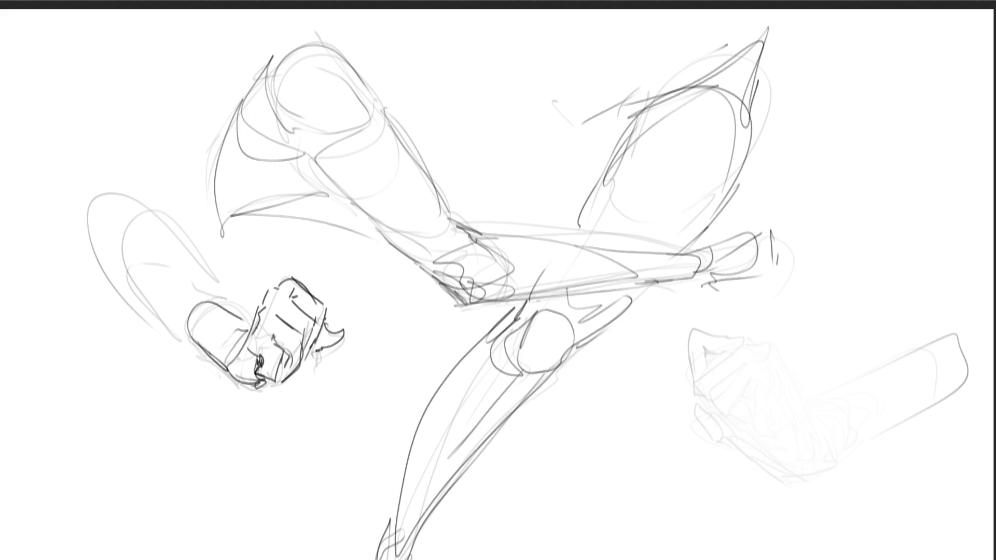
key(ctrl+t)
mouse_move(966, 26)
mouse_down()
mouse_move(589, 327)
mouse_move(459, 358)
mouse_up()
- Commit the scaling, then sketch a new oval head with a face direction line, neck and shoulder at upper right
key(Return)
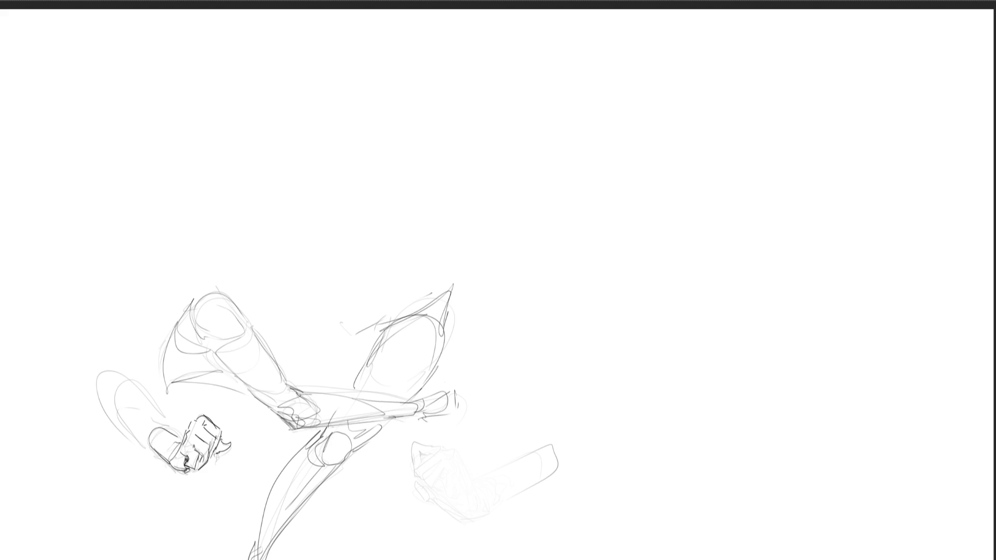
mouse_move(697, 88)
mouse_down()
mouse_move(704, 62)
mouse_move(730, 57)
mouse_move(744, 106)
mouse_up()
mouse_move(697, 127)
mouse_down()
mouse_move(747, 111)
mouse_move(697, 135)
mouse_move(728, 139)
mouse_up()
mouse_move(725, 97)
mouse_down()
mouse_move(739, 106)
mouse_move(691, 146)
mouse_move(701, 170)
mouse_move(719, 150)
mouse_up()
mouse_move(699, 138)
mouse_down()
mouse_move(713, 175)
mouse_move(696, 207)
mouse_up()
mouse_move(695, 165)
mouse_down()
mouse_move(697, 208)
mouse_move(710, 203)
mouse_up()
drag(723, 173, 721, 188)
- Draw the upper arm, forearm and wrist, the lower leg and foot, and the torso's left side
drag(718, 175, 734, 275)
mouse_move(751, 168)
mouse_down()
mouse_move(737, 266)
mouse_move(761, 268)
mouse_move(687, 347)
mouse_up()
mouse_move(736, 253)
mouse_down()
mouse_move(665, 392)
mouse_move(698, 361)
mouse_up()
drag(686, 157, 680, 165)
mouse_move(684, 171)
mouse_down()
mouse_move(650, 179)
mouse_move(652, 288)
mouse_up()
drag(656, 332, 659, 384)
- Extend the left side to the foot, add the ground line, chest line, ribcage oval and right side curve
drag(653, 252, 654, 269)
mouse_move(648, 231)
mouse_down()
mouse_move(649, 399)
mouse_move(608, 424)
mouse_up()
drag(658, 395, 643, 408)
drag(648, 321, 651, 340)
mouse_move(650, 185)
mouse_down()
mouse_move(655, 269)
mouse_move(664, 190)
mouse_move(718, 165)
mouse_move(675, 205)
mouse_up()
mouse_move(674, 203)
mouse_down()
mouse_move(658, 267)
mouse_move(701, 288)
mouse_move(748, 292)
mouse_up()
mouse_move(755, 288)
mouse_down()
mouse_move(745, 234)
mouse_move(722, 331)
mouse_move(738, 356)
mouse_up()
mouse_move(692, 315)
mouse_down()
mouse_move(782, 320)
mouse_move(745, 304)
mouse_move(785, 339)
mouse_move(736, 353)
mouse_move(762, 459)
mouse_move(727, 446)
mouse_move(737, 467)
mouse_move(717, 559)
mouse_up()
- Shape the hip and buttock, the folded seated thigh, and the knee, calf and shin lines
mouse_move(795, 441)
mouse_down()
mouse_move(722, 559)
mouse_move(739, 427)
mouse_move(767, 335)
mouse_up()
mouse_move(773, 336)
mouse_down()
mouse_move(792, 365)
mouse_move(777, 362)
mouse_up()
mouse_move(778, 362)
mouse_down()
mouse_move(789, 374)
mouse_move(722, 343)
mouse_move(765, 298)
mouse_move(700, 399)
mouse_up()
drag(773, 332, 725, 384)
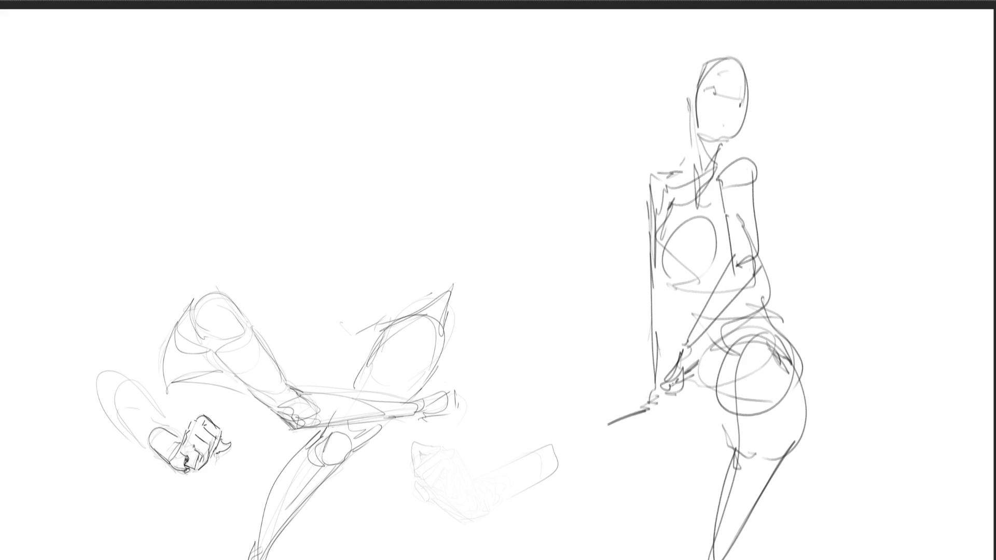
mouse_move(687, 326)
mouse_down()
mouse_move(573, 335)
mouse_move(604, 395)
mouse_up()
mouse_move(544, 379)
mouse_down()
mouse_move(684, 322)
mouse_move(539, 383)
mouse_up()
mouse_move(550, 397)
mouse_down()
mouse_move(555, 363)
mouse_move(690, 393)
mouse_up()
drag(697, 402, 527, 387)
mouse_move(593, 389)
mouse_down()
mouse_move(708, 403)
mouse_move(711, 414)
mouse_up()
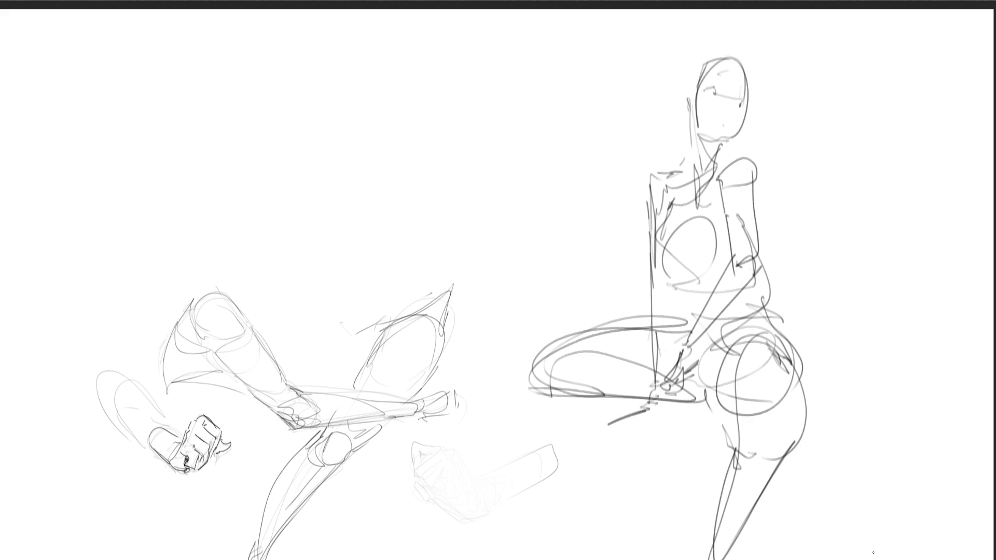
mouse_move(741, 418)
mouse_down()
mouse_move(744, 398)
mouse_move(786, 423)
mouse_move(757, 454)
mouse_up()
mouse_move(738, 419)
mouse_down()
mouse_move(734, 406)
mouse_move(730, 558)
mouse_up()
mouse_move(796, 417)
mouse_down()
mouse_move(739, 559)
mouse_move(765, 514)
mouse_up()
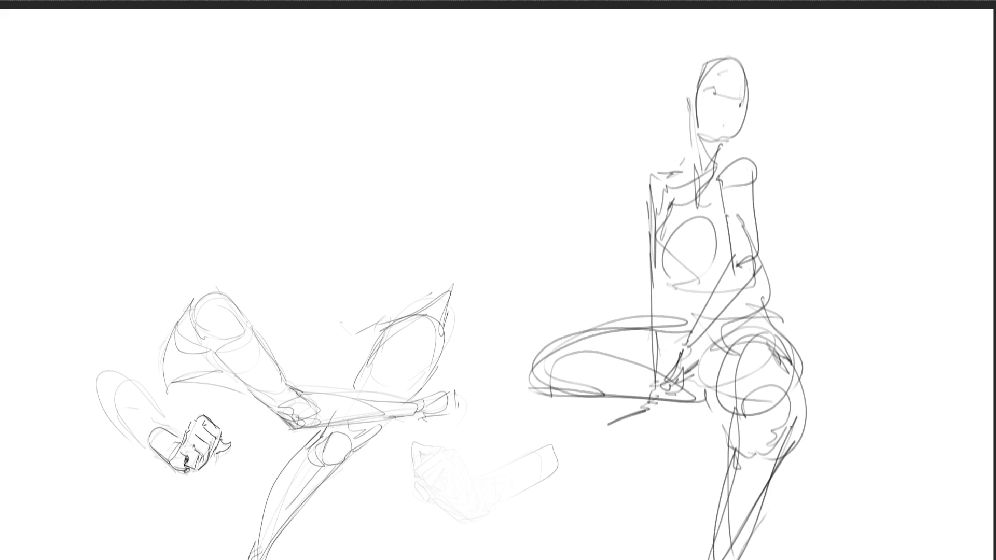
- Add the hair bun and hair, then firm up the face, neck, shoulders, chest circle and torso sides
mouse_move(689, 84)
mouse_down()
mouse_move(682, 104)
mouse_move(697, 65)
mouse_move(676, 132)
mouse_move(662, 112)
mouse_up()
mouse_move(660, 70)
mouse_down()
mouse_move(663, 93)
mouse_move(677, 59)
mouse_move(736, 57)
mouse_move(742, 89)
mouse_move(755, 60)
mouse_move(740, 95)
mouse_up()
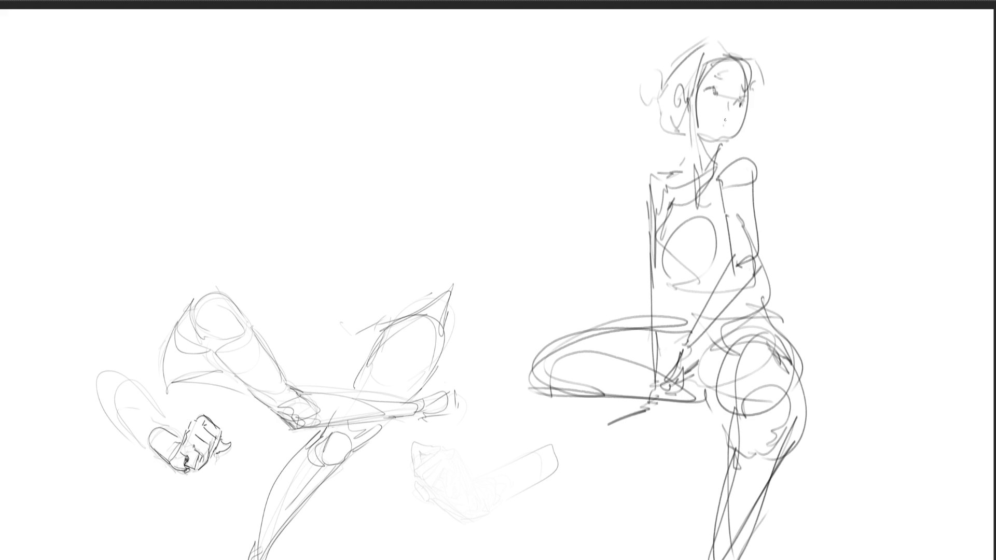
drag(748, 109, 722, 150)
mouse_move(714, 159)
mouse_down()
mouse_move(742, 154)
mouse_move(756, 223)
mouse_up()
mouse_move(748, 156)
mouse_down()
mouse_move(709, 172)
mouse_move(689, 148)
mouse_move(689, 181)
mouse_up()
mouse_move(690, 102)
mouse_down()
mouse_move(694, 173)
mouse_move(655, 164)
mouse_move(655, 292)
mouse_up()
mouse_move(669, 203)
mouse_down()
mouse_move(658, 218)
mouse_move(692, 210)
mouse_move(707, 281)
mouse_up()
mouse_move(721, 246)
mouse_down()
mouse_move(701, 288)
mouse_move(719, 296)
mouse_move(723, 318)
mouse_up()
drag(762, 225, 759, 282)
drag(756, 202, 773, 317)
drag(763, 223, 787, 357)
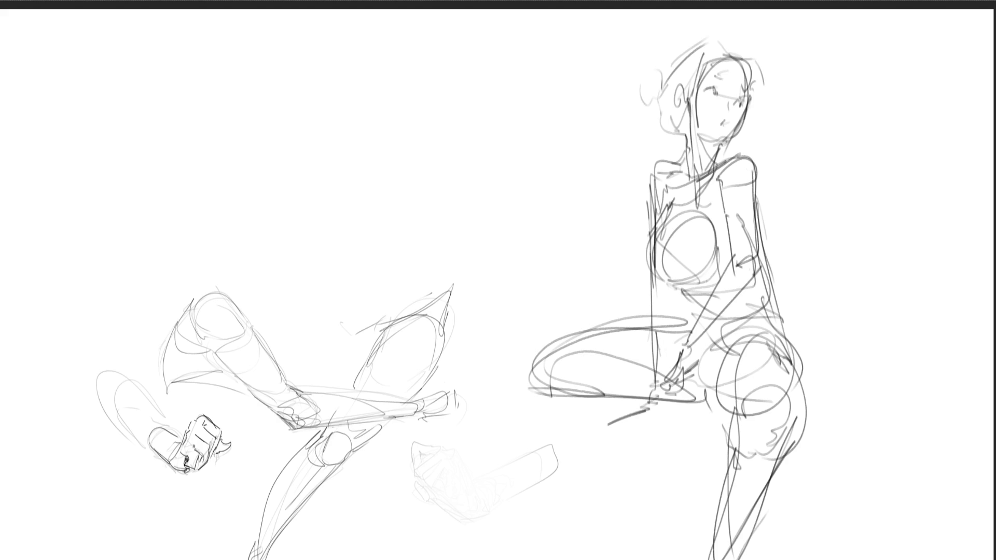
- Sketch a new head between the figures with jaw, ear, hair bun and neck
mouse_move(487, 126)
mouse_down()
mouse_move(483, 101)
mouse_move(512, 66)
mouse_move(529, 134)
mouse_move(488, 129)
mouse_move(485, 150)
mouse_move(499, 163)
mouse_move(528, 144)
mouse_move(537, 113)
mouse_up()
mouse_move(514, 66)
mouse_down()
mouse_move(533, 104)
mouse_move(567, 61)
mouse_move(562, 88)
mouse_up()
mouse_move(556, 95)
mouse_down()
mouse_move(537, 102)
mouse_move(542, 138)
mouse_up()
drag(540, 142, 510, 160)
mouse_move(528, 171)
mouse_down()
mouse_move(543, 135)
mouse_move(537, 209)
mouse_up()
drag(544, 125, 542, 198)
mouse_move(522, 160)
mouse_down()
mouse_move(516, 192)
mouse_move(541, 183)
mouse_up()
drag(549, 151, 545, 173)
drag(495, 150, 479, 152)
drag(560, 158, 542, 179)
mouse_move(565, 179)
mouse_down()
mouse_move(539, 217)
mouse_move(556, 210)
mouse_move(570, 233)
mouse_move(519, 250)
mouse_move(502, 240)
mouse_up()
- Draw the chest and torso contours below the bust and sweep the lower body's curve
mouse_move(510, 176)
mouse_down()
mouse_move(502, 254)
mouse_move(550, 201)
mouse_up()
mouse_move(505, 258)
mouse_down()
mouse_move(562, 236)
mouse_move(526, 275)
mouse_up()
drag(523, 285, 510, 304)
drag(494, 244, 520, 309)
drag(551, 235, 518, 310)
mouse_move(548, 237)
mouse_down()
mouse_move(565, 290)
mouse_move(497, 346)
mouse_up()
drag(560, 296, 580, 326)
mouse_move(503, 326)
mouse_down()
mouse_move(505, 454)
mouse_move(594, 421)
mouse_up()
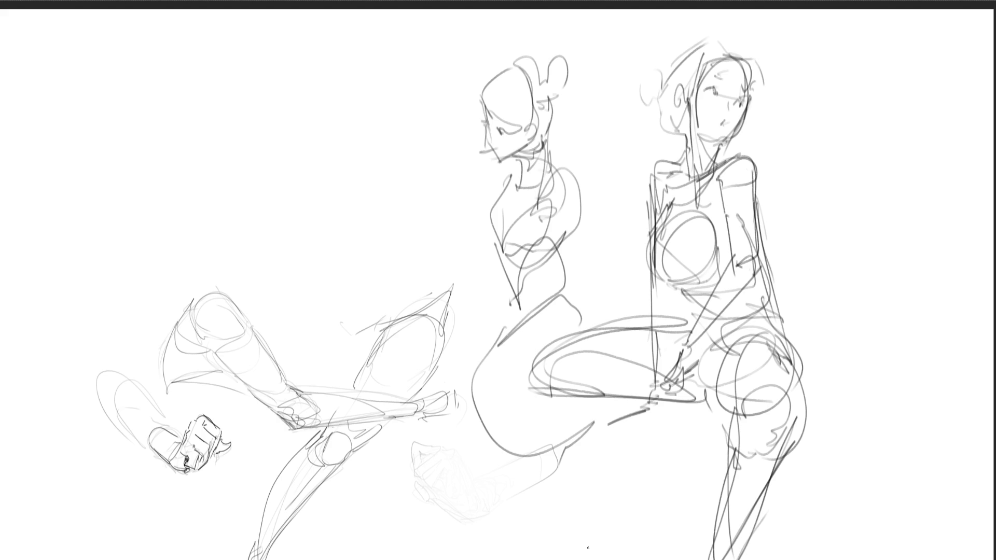
- Mirror the canvas view and lighten the earlier figures with a large soft eraser
key(m)
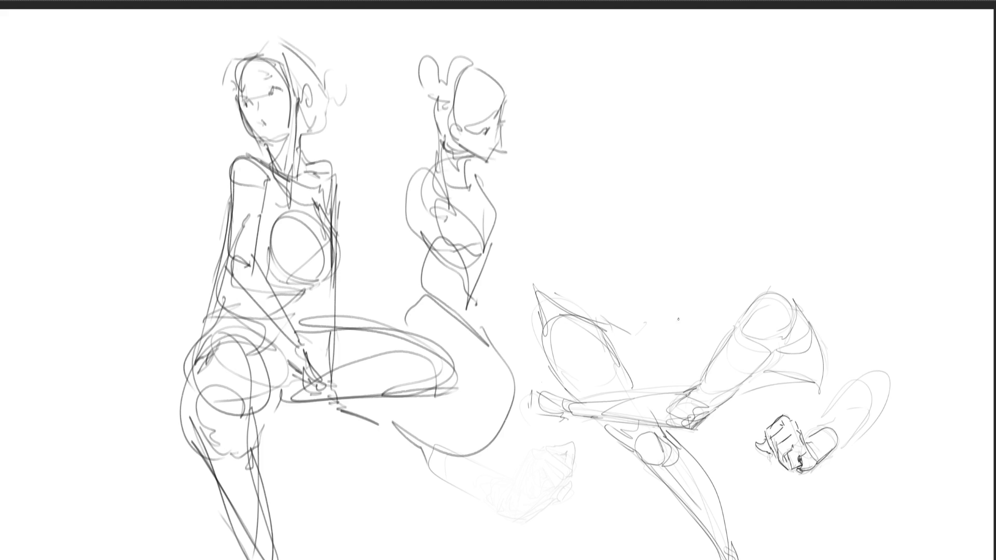
key(e)
mouse_move(715, 244)
mouse_down()
mouse_move(678, 477)
mouse_move(512, 111)
mouse_move(305, 122)
mouse_move(291, 441)
mouse_move(255, 353)
mouse_move(683, 348)
mouse_move(815, 403)
mouse_up()
key(e)
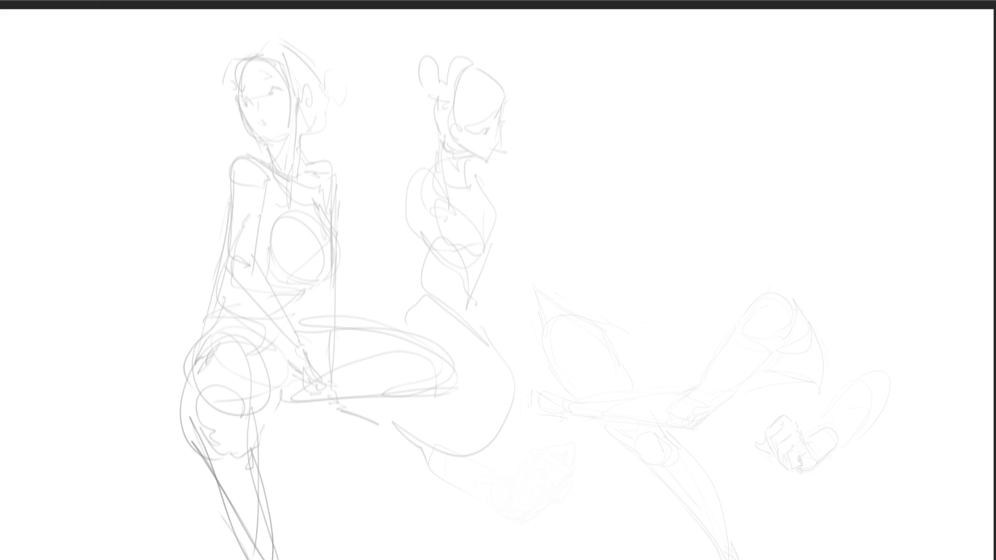
- Outline a new head at upper right with construction lines inside it
drag(644, 85, 630, 120)
mouse_move(636, 96)
mouse_down()
mouse_move(676, 67)
mouse_move(716, 106)
mouse_move(700, 158)
mouse_move(634, 153)
mouse_up()
mouse_move(628, 115)
mouse_down()
mouse_move(672, 66)
mouse_move(708, 143)
mouse_up()
mouse_move(667, 89)
mouse_down()
mouse_move(683, 134)
mouse_move(709, 146)
mouse_up()
drag(714, 106, 711, 159)
drag(652, 74, 685, 133)
drag(687, 140, 730, 145)
mouse_move(698, 101)
mouse_down()
mouse_move(639, 73)
mouse_move(716, 121)
mouse_up()
mouse_move(652, 61)
mouse_down()
mouse_move(644, 24)
mouse_move(643, 72)
mouse_up()
- Draw and refine the left and right hair buns on the new head
drag(647, 59, 643, 67)
drag(656, 29, 614, 101)
mouse_move(646, 69)
mouse_down()
mouse_move(688, 53)
mouse_move(722, 102)
mouse_up()
drag(719, 87, 716, 122)
drag(722, 78, 721, 136)
drag(726, 60, 718, 134)
mouse_move(727, 71)
mouse_down()
mouse_move(721, 141)
mouse_move(711, 124)
mouse_up()
drag(586, 52, 642, 77)
mouse_move(594, 51)
mouse_down()
mouse_move(630, 71)
mouse_move(653, 23)
mouse_up()
drag(664, 84, 722, 82)
mouse_move(762, 60)
mouse_down()
mouse_move(725, 109)
mouse_move(776, 104)
mouse_up()
drag(727, 125, 752, 125)
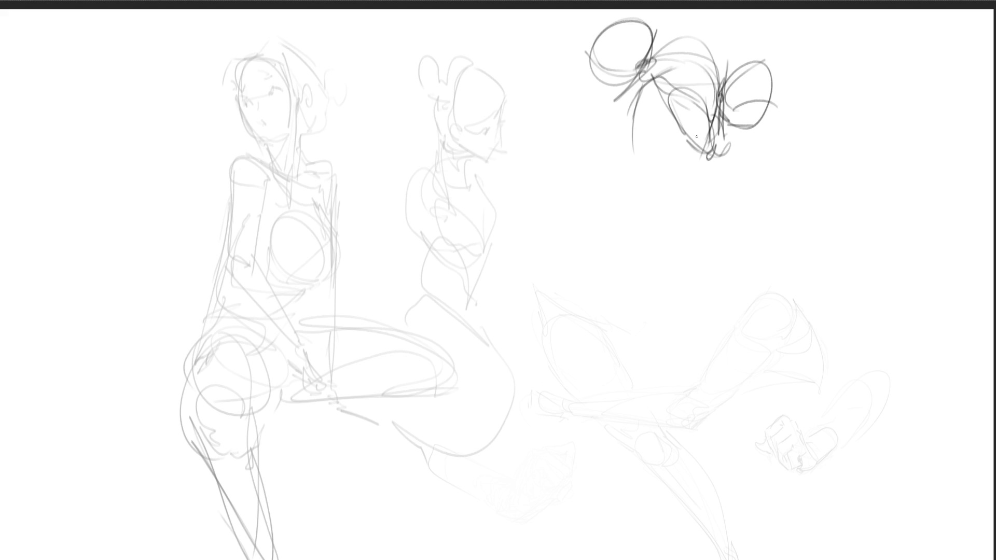
- Add facial marks, the face contour and jaw, an open shouting mouth and strokes along the head's left side
drag(646, 124, 657, 123)
mouse_move(644, 120)
mouse_down()
mouse_move(642, 129)
mouse_move(655, 125)
mouse_up()
drag(627, 96, 619, 119)
mouse_move(629, 118)
mouse_down()
mouse_move(625, 157)
mouse_move(648, 195)
mouse_up()
mouse_move(649, 187)
mouse_down()
mouse_move(655, 154)
mouse_move(666, 186)
mouse_up()
drag(658, 193, 681, 185)
mouse_move(677, 186)
mouse_down()
mouse_move(712, 154)
mouse_move(700, 162)
mouse_move(668, 155)
mouse_up()
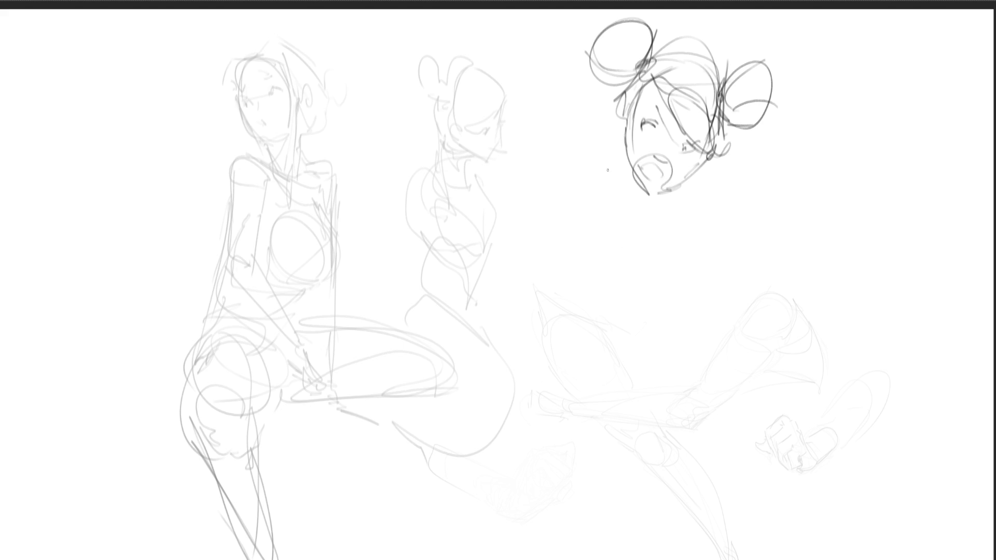
mouse_move(575, 110)
mouse_down()
mouse_move(627, 56)
mouse_move(594, 126)
mouse_move(614, 120)
mouse_move(624, 102)
mouse_move(588, 126)
mouse_move(606, 82)
mouse_move(559, 156)
mouse_move(547, 132)
mouse_move(557, 101)
mouse_move(560, 162)
mouse_move(505, 174)
mouse_move(569, 158)
mouse_move(482, 192)
mouse_move(652, 213)
mouse_move(677, 241)
mouse_move(629, 254)
mouse_move(684, 181)
mouse_move(630, 233)
mouse_move(653, 231)
mouse_move(631, 273)
mouse_move(669, 238)
mouse_up()
- Ink the center girl's body line and long extended leg ending in a pointed shoe
mouse_move(678, 236)
mouse_down()
mouse_move(680, 306)
mouse_move(695, 328)
mouse_up()
drag(650, 304, 711, 379)
mouse_move(683, 247)
mouse_down()
mouse_move(727, 363)
mouse_move(711, 395)
mouse_move(755, 451)
mouse_move(776, 415)
mouse_move(732, 468)
mouse_move(778, 428)
mouse_move(766, 463)
mouse_move(850, 436)
mouse_up()
mouse_move(849, 438)
mouse_down()
mouse_move(777, 474)
mouse_move(806, 465)
mouse_move(787, 472)
mouse_up()
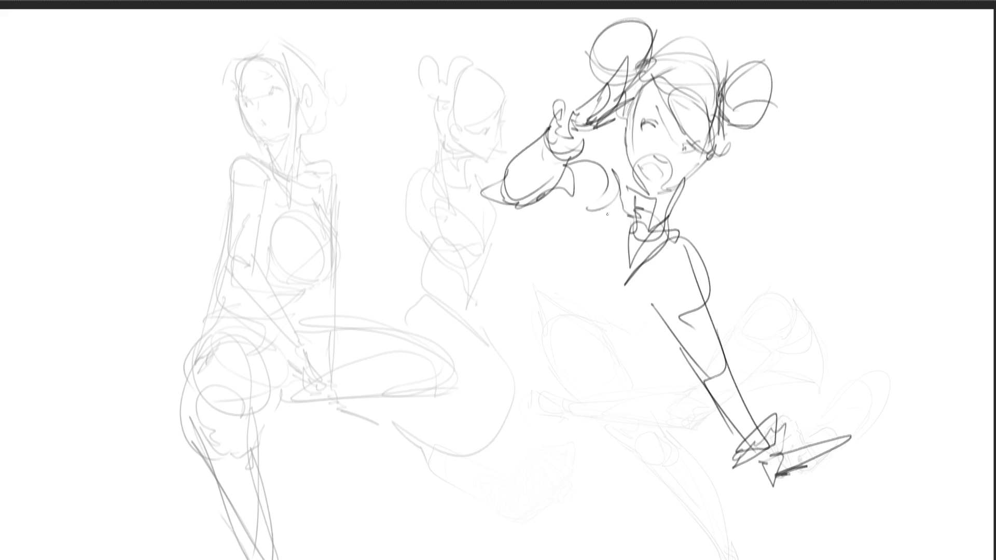
- Draw the sleeve under the center girl's raised arm
drag(539, 206, 598, 208)
mouse_move(595, 210)
mouse_down()
mouse_move(582, 240)
mouse_move(575, 211)
mouse_move(556, 291)
mouse_up()
drag(577, 246, 607, 255)
mouse_move(608, 254)
mouse_down()
mouse_move(563, 306)
mouse_move(607, 274)
mouse_up()
- Sketch the hip, thigh, skirt edge and large leg arc below the torso
mouse_move(608, 276)
mouse_down()
mouse_move(619, 337)
mouse_move(654, 329)
mouse_move(556, 291)
mouse_move(563, 254)
mouse_move(550, 392)
mouse_move(635, 367)
mouse_move(660, 406)
mouse_move(542, 334)
mouse_move(513, 439)
mouse_up()
mouse_move(603, 400)
mouse_down()
mouse_move(553, 463)
mouse_move(723, 557)
mouse_up()
drag(547, 495, 540, 559)
mouse_move(550, 472)
mouse_down()
mouse_move(507, 559)
mouse_move(534, 551)
mouse_up()
drag(551, 449, 527, 527)
mouse_move(639, 399)
mouse_down()
mouse_move(420, 456)
mouse_move(516, 545)
mouse_up()
- Shape the leg and hip area, extending strokes to the page bottom
drag(466, 517, 503, 539)
drag(415, 441, 508, 537)
drag(400, 434, 466, 538)
drag(428, 456, 485, 559)
drag(429, 493, 583, 504)
drag(622, 547, 634, 559)
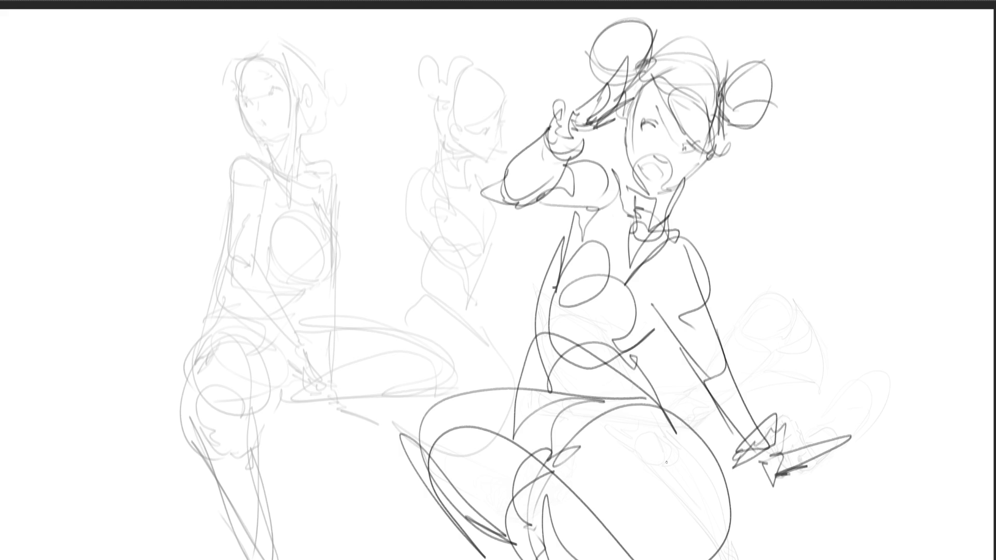
drag(668, 459, 518, 497)
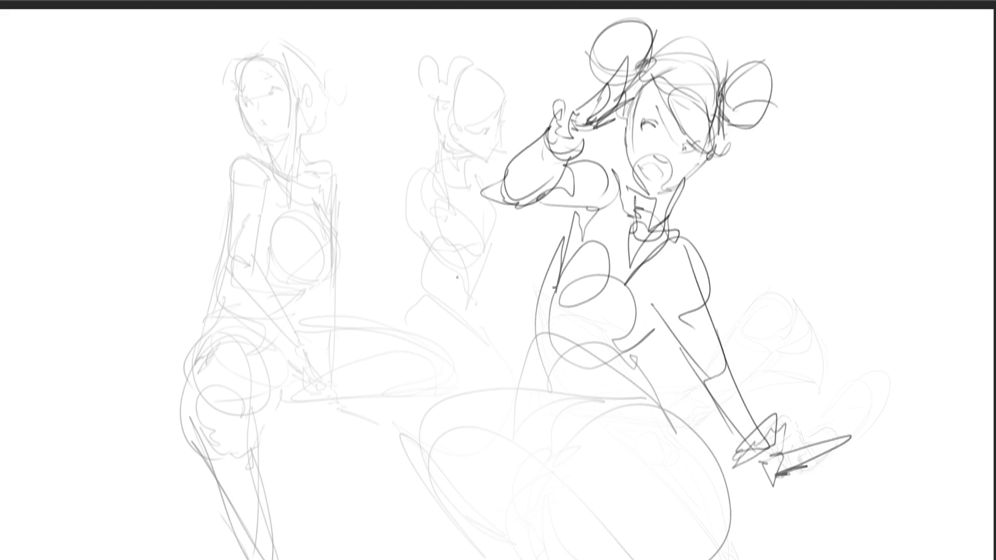
- Outline the raised kicking leg's upper edge, knee, shin and thigh arc
mouse_move(439, 259)
mouse_down()
mouse_move(599, 364)
mouse_move(400, 290)
mouse_move(435, 407)
mouse_move(452, 384)
mouse_up()
mouse_move(378, 331)
mouse_down()
mouse_move(400, 318)
mouse_move(452, 358)
mouse_move(454, 304)
mouse_move(539, 547)
mouse_up()
mouse_move(438, 409)
mouse_down()
mouse_move(531, 558)
mouse_move(549, 504)
mouse_up()
mouse_move(510, 449)
mouse_down()
mouse_move(537, 498)
mouse_move(632, 547)
mouse_up()
drag(619, 348, 648, 386)
mouse_move(599, 364)
mouse_down()
mouse_move(653, 390)
mouse_move(669, 513)
mouse_move(596, 528)
mouse_move(652, 387)
mouse_move(620, 531)
mouse_up()
- Trace the kicking leg's back curve, bottom contour and diagonal crease
drag(591, 505, 513, 534)
drag(516, 480, 462, 509)
drag(451, 449, 456, 469)
drag(422, 515, 513, 544)
drag(459, 463, 438, 488)
drag(421, 511, 424, 542)
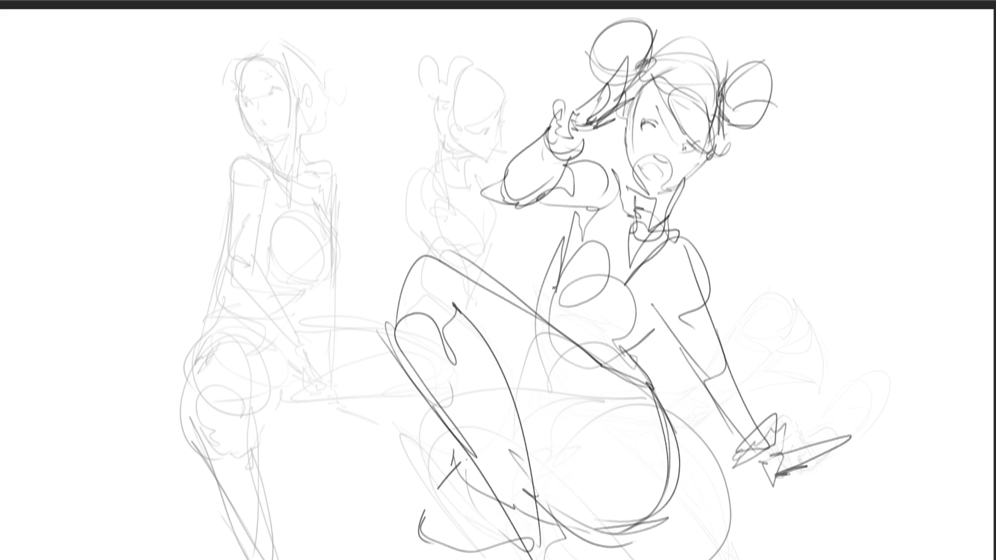
- Ink the girl's torso with zigzag folds, collar, shoulder line and right side
mouse_move(529, 288)
mouse_down()
mouse_move(559, 319)
mouse_move(651, 342)
mouse_up()
mouse_move(544, 246)
mouse_down()
mouse_move(521, 285)
mouse_move(586, 217)
mouse_up()
mouse_move(614, 173)
mouse_down()
mouse_move(596, 218)
mouse_move(635, 197)
mouse_move(697, 234)
mouse_move(652, 334)
mouse_up()
drag(557, 283, 651, 340)
mouse_move(535, 270)
mouse_down()
mouse_move(653, 342)
mouse_move(646, 352)
mouse_up()
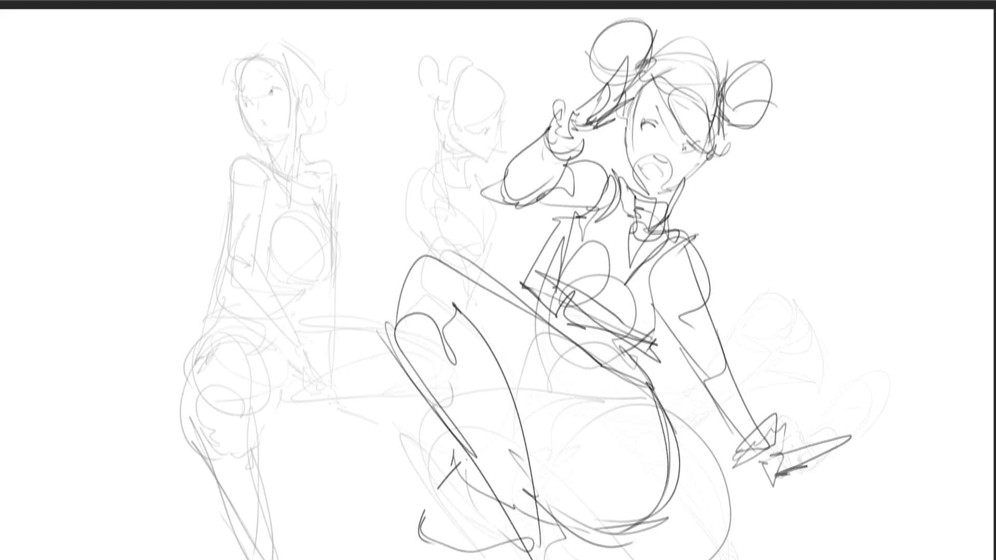
- Mark the left figure's eye and eyebrow and sketch her hair bun
drag(271, 91, 284, 89)
drag(247, 99, 267, 75)
mouse_move(231, 53)
mouse_down()
mouse_move(235, 84)
mouse_move(253, 59)
mouse_move(237, 96)
mouse_move(283, 75)
mouse_move(307, 102)
mouse_up()
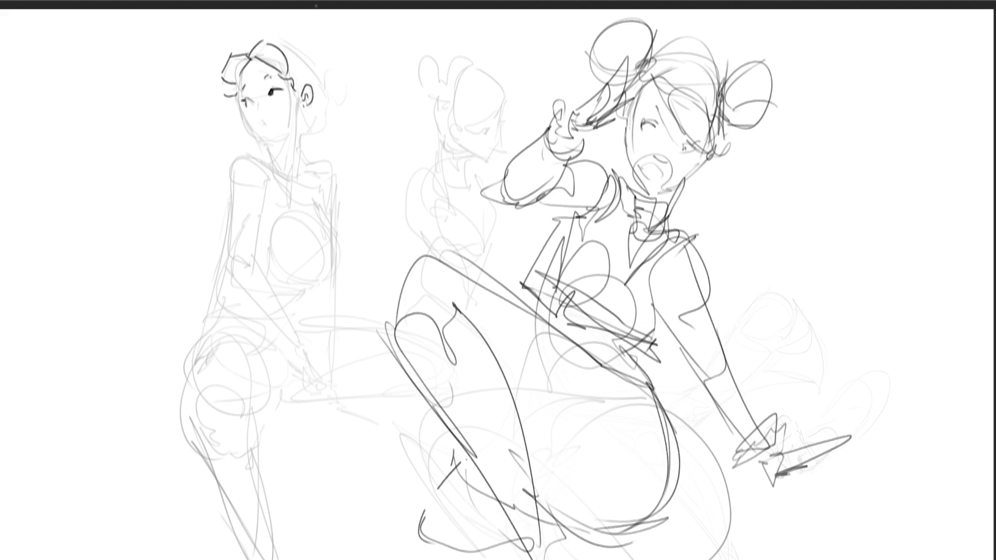
- Ink the left figure's jaw, cheek, neck side and hair curling into a bun
mouse_move(239, 104)
mouse_down()
mouse_move(259, 138)
mouse_move(263, 126)
mouse_move(281, 142)
mouse_move(274, 170)
mouse_up()
drag(298, 105, 297, 175)
drag(283, 44, 312, 155)
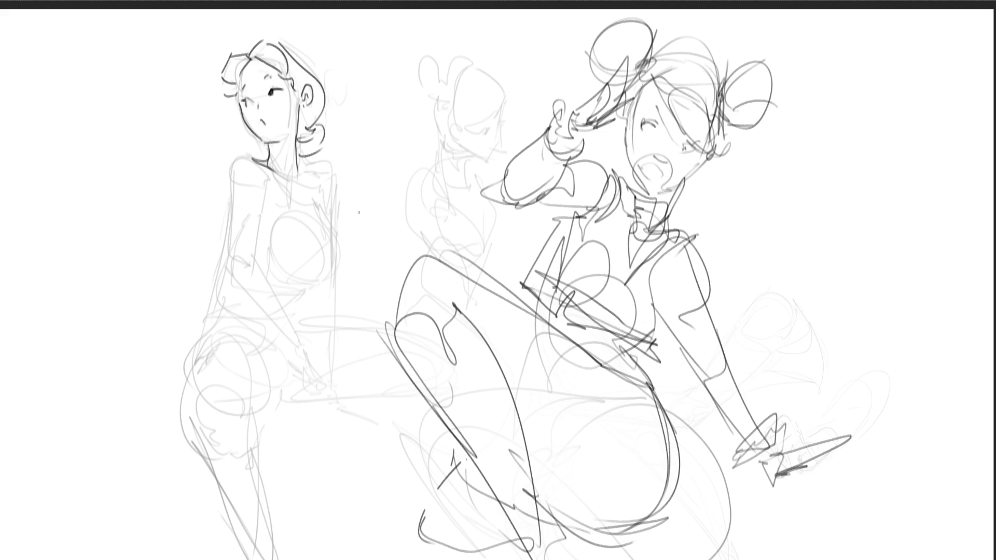
- Trace the left figure's shoulder, arm and chest contours
mouse_move(255, 162)
mouse_down()
mouse_move(243, 155)
mouse_move(224, 185)
mouse_move(229, 245)
mouse_up()
drag(224, 191, 232, 276)
drag(265, 198, 261, 223)
drag(270, 181, 262, 189)
mouse_move(264, 200)
mouse_down()
mouse_move(270, 267)
mouse_move(318, 272)
mouse_up()
mouse_move(328, 221)
mouse_down()
mouse_move(332, 234)
mouse_move(309, 276)
mouse_move(284, 284)
mouse_move(300, 279)
mouse_move(290, 296)
mouse_move(256, 290)
mouse_up()
drag(231, 231, 215, 273)
drag(211, 284, 209, 299)
mouse_move(228, 252)
mouse_down()
mouse_move(217, 276)
mouse_move(259, 309)
mouse_up()
- Ink the left figure's lower torso, hip arc, thigh, knee, lower leg and a fist
drag(219, 281, 185, 359)
drag(201, 307, 171, 407)
mouse_move(214, 301)
mouse_down()
mouse_move(275, 332)
mouse_move(283, 377)
mouse_up()
mouse_move(227, 317)
mouse_down()
mouse_move(250, 330)
mouse_move(276, 408)
mouse_move(183, 366)
mouse_up()
mouse_move(188, 386)
mouse_down()
mouse_move(180, 436)
mouse_move(192, 440)
mouse_move(253, 343)
mouse_move(265, 423)
mouse_move(212, 454)
mouse_up()
mouse_move(200, 446)
mouse_down()
mouse_move(223, 388)
mouse_move(197, 447)
mouse_move(248, 544)
mouse_up()
drag(259, 428, 287, 539)
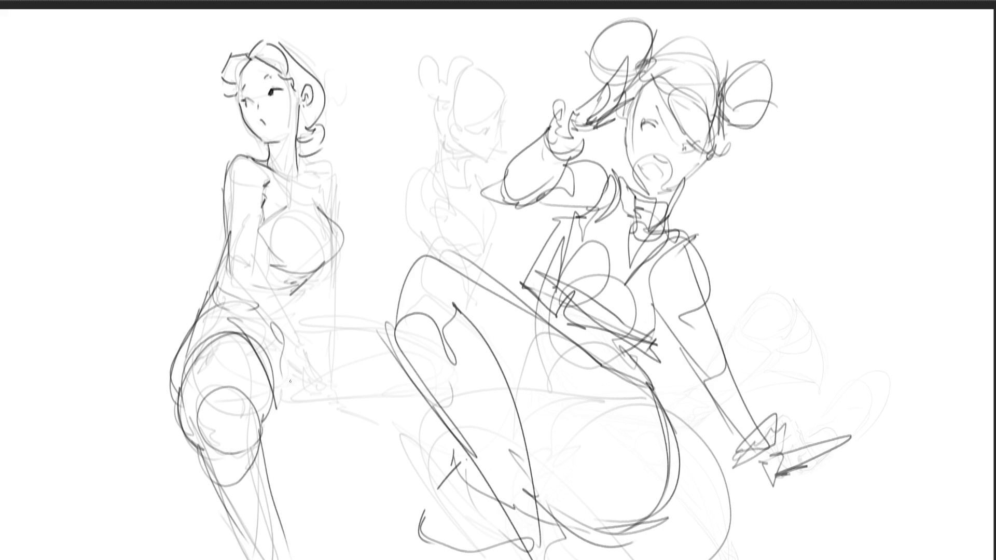
mouse_move(296, 375)
mouse_down()
mouse_move(280, 367)
mouse_move(274, 394)
mouse_move(306, 389)
mouse_move(310, 420)
mouse_move(304, 390)
mouse_move(315, 363)
mouse_move(312, 413)
mouse_move(329, 378)
mouse_move(339, 393)
mouse_move(306, 416)
mouse_move(340, 369)
mouse_move(398, 393)
mouse_up()
- Add the left figure's forearm, then sketch a small capped head with side buns at upper right
mouse_move(332, 399)
mouse_down()
mouse_move(433, 387)
mouse_move(334, 321)
mouse_move(295, 332)
mouse_move(300, 322)
mouse_up()
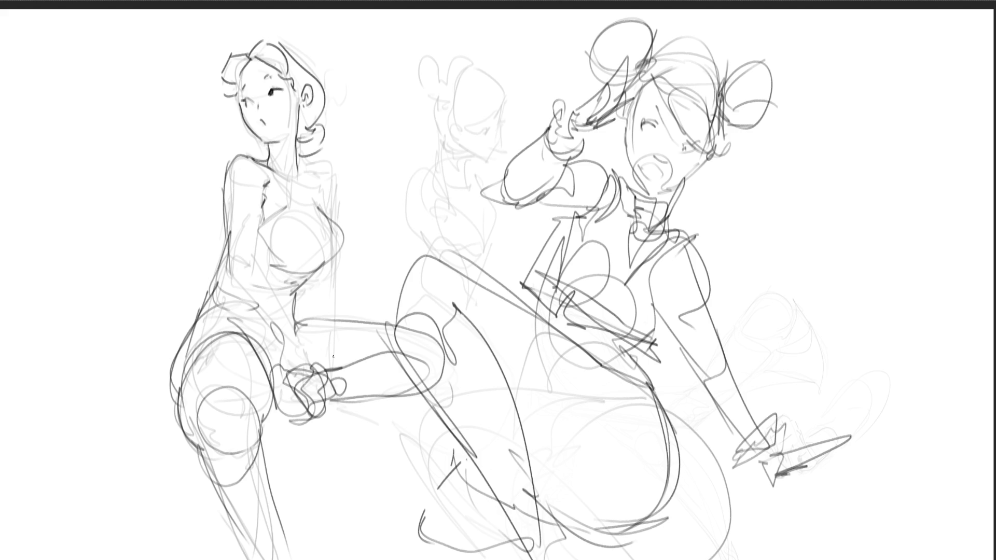
mouse_move(637, 175)
mouse_down()
mouse_move(633, 188)
mouse_move(652, 198)
mouse_up()
mouse_move(814, 123)
mouse_down()
mouse_move(810, 147)
mouse_move(830, 101)
mouse_move(852, 167)
mouse_up()
mouse_move(818, 114)
mouse_down()
mouse_move(798, 136)
mouse_move(815, 115)
mouse_move(849, 104)
mouse_move(854, 124)
mouse_up()
mouse_move(849, 130)
mouse_down()
mouse_move(862, 120)
mouse_move(865, 94)
mouse_move(863, 130)
mouse_up()
mouse_move(814, 92)
mouse_down()
mouse_move(799, 115)
mouse_move(819, 145)
mouse_move(844, 142)
mouse_up()
mouse_move(824, 156)
mouse_down()
mouse_move(866, 155)
mouse_move(858, 165)
mouse_up()
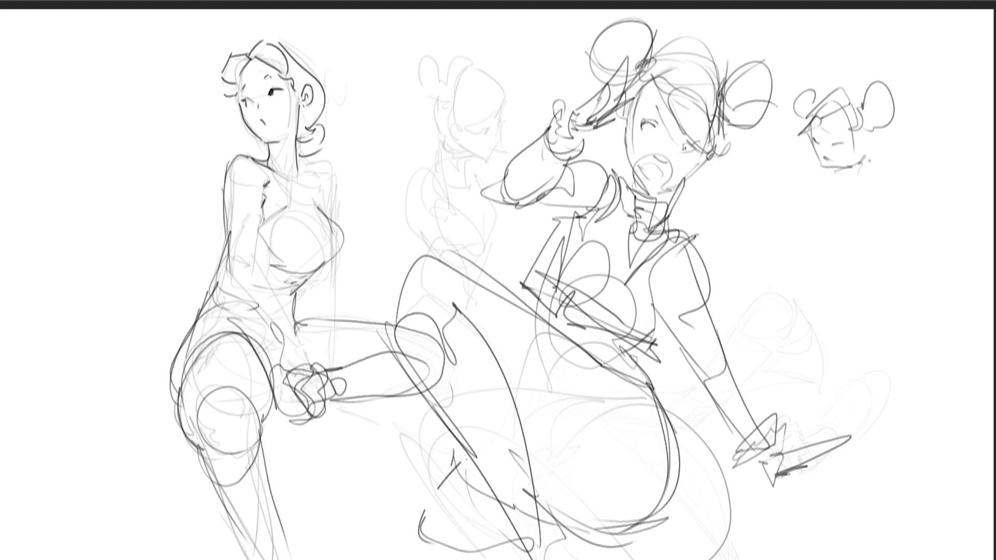
- Draw the small figure's hooked hand gripping a long diagonal weapon
mouse_move(873, 161)
mouse_down()
mouse_move(876, 176)
mouse_move(884, 157)
mouse_move(891, 172)
mouse_move(872, 175)
mouse_move(877, 181)
mouse_up()
mouse_move(892, 173)
mouse_down()
mouse_move(883, 189)
mouse_move(901, 155)
mouse_up()
mouse_move(880, 156)
mouse_down()
mouse_move(916, 141)
mouse_move(940, 159)
mouse_move(916, 162)
mouse_move(931, 128)
mouse_move(891, 150)
mouse_up()
drag(858, 194, 776, 203)
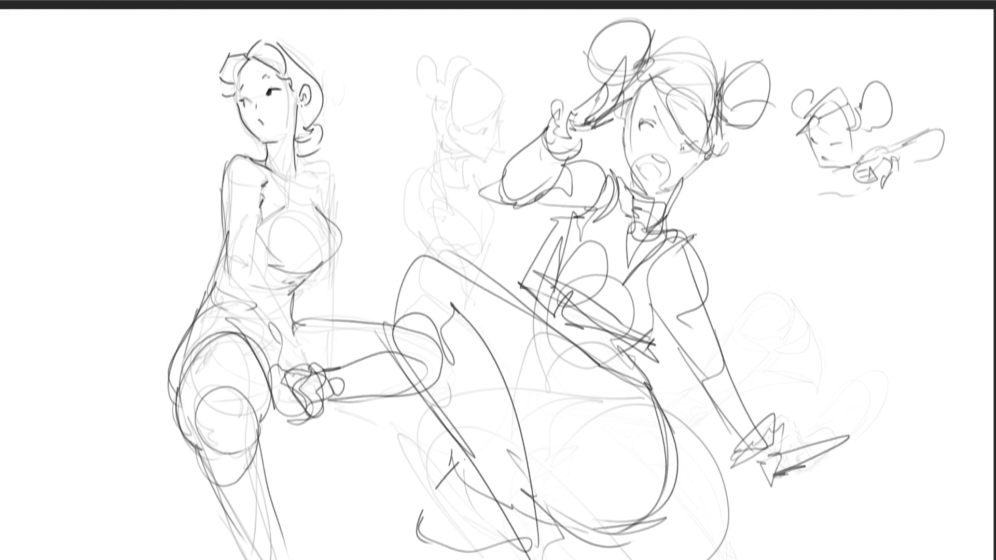
mouse_move(830, 171)
mouse_down()
mouse_move(844, 177)
mouse_move(829, 188)
mouse_move(820, 170)
mouse_up()
drag(780, 488, 788, 485)
- Add the chin curve, arm reaching down-left to a cuff, rounded torso and start of a leg
mouse_move(818, 172)
mouse_down()
mouse_move(799, 199)
mouse_move(808, 204)
mouse_up()
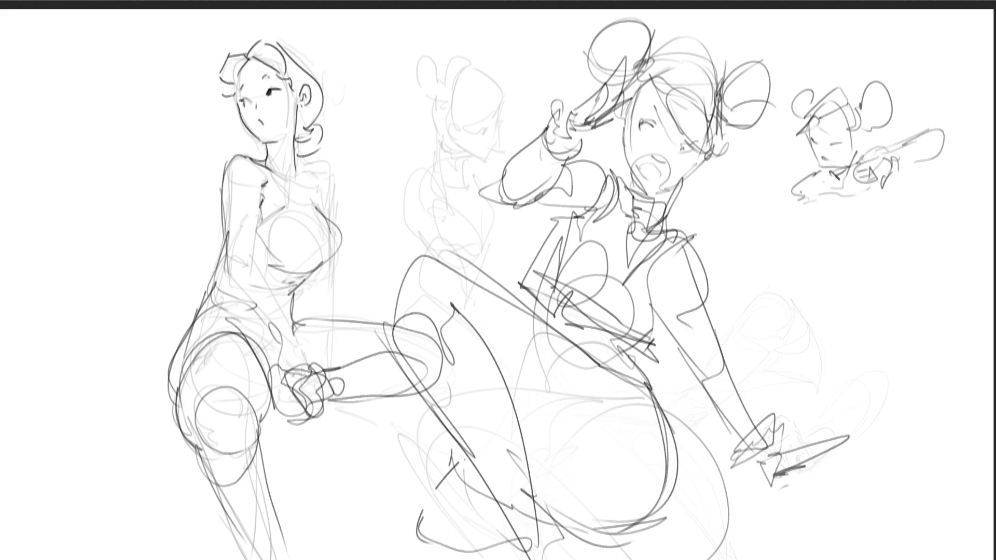
drag(812, 168, 774, 236)
mouse_move(798, 184)
mouse_down()
mouse_move(718, 283)
mouse_move(701, 283)
mouse_up()
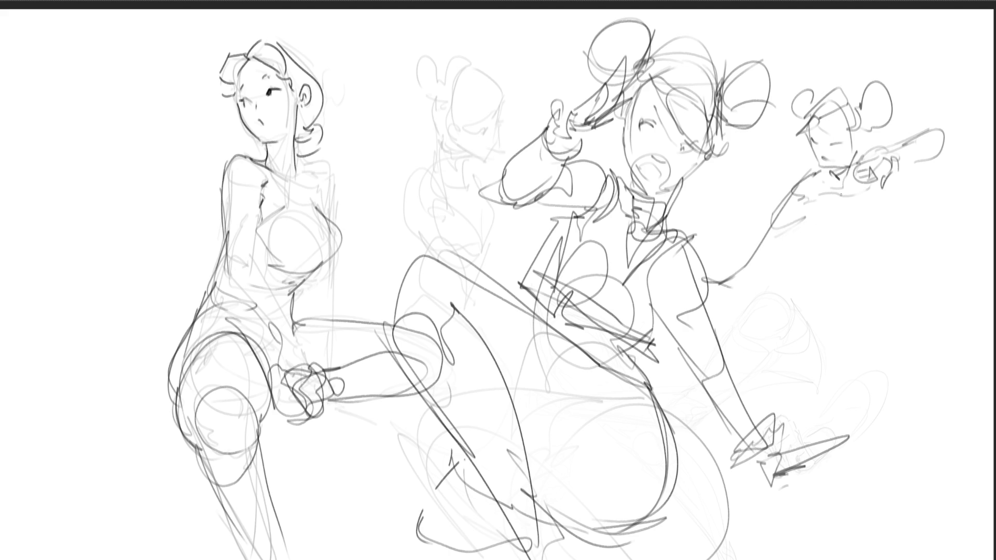
mouse_move(828, 198)
mouse_down()
mouse_move(820, 214)
mouse_move(842, 230)
mouse_move(881, 208)
mouse_move(864, 272)
mouse_up()
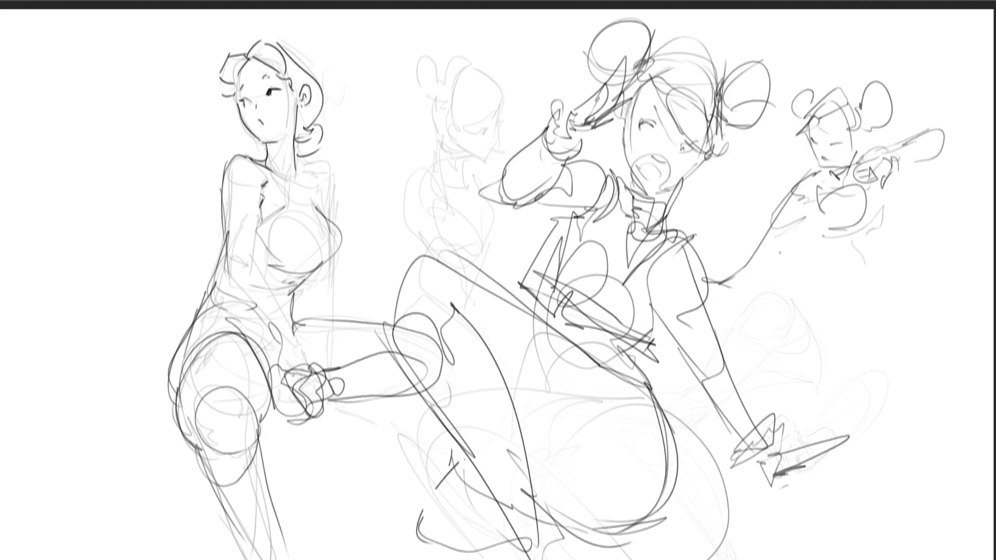
drag(813, 196, 788, 254)
mouse_move(817, 193)
mouse_down()
mouse_move(823, 300)
mouse_move(811, 302)
mouse_up()
- Draw the right figure's torso curve and long legs with a knee, then begin lettering CAT top-left
drag(786, 247, 778, 318)
drag(779, 311, 790, 334)
drag(814, 294, 797, 343)
drag(872, 237, 845, 330)
drag(864, 288, 842, 443)
drag(813, 356, 842, 546)
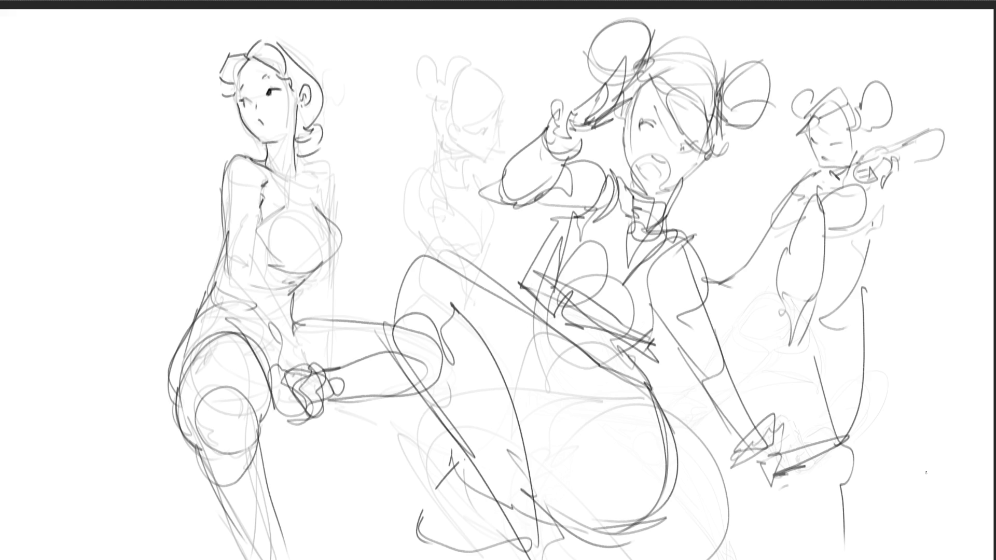
mouse_move(798, 302)
mouse_down()
mouse_move(781, 383)
mouse_move(791, 357)
mouse_up()
mouse_move(72, 46)
mouse_down()
mouse_move(68, 67)
mouse_move(114, 66)
mouse_move(116, 41)
mouse_up()
- Letter 'CAT Attack' at top-left and add a zigzag stroke near the right figure
mouse_move(113, 36)
mouse_down()
mouse_move(136, 25)
mouse_move(140, 76)
mouse_up()
mouse_move(83, 84)
mouse_down()
mouse_move(103, 96)
mouse_move(96, 104)
mouse_move(123, 93)
mouse_move(182, 120)
mouse_up()
drag(195, 98, 197, 125)
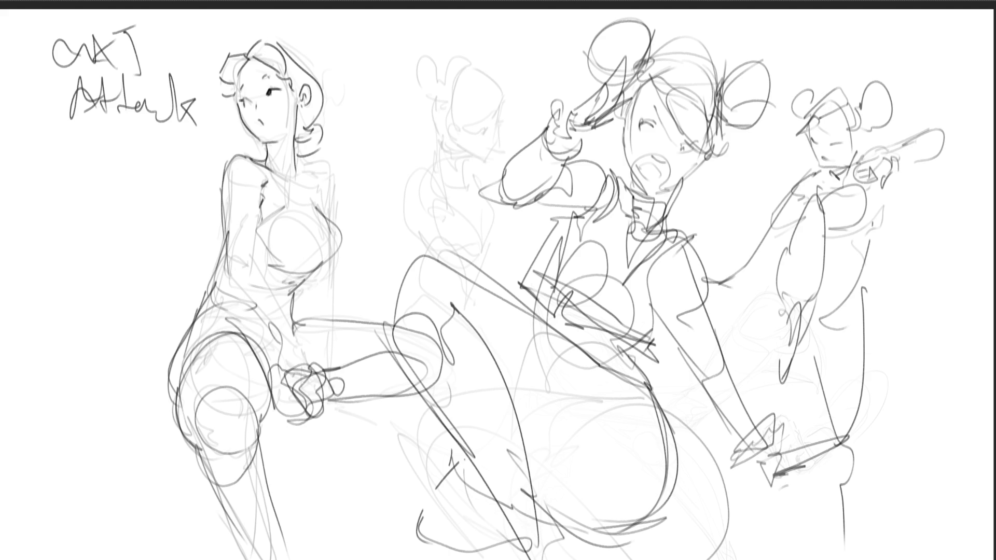
mouse_move(832, 278)
mouse_down()
mouse_move(902, 322)
mouse_move(879, 342)
mouse_up()
- Ink the right figure's shoulders, body outline, hips and long legs to the page bottom
mouse_move(869, 271)
mouse_down()
mouse_move(929, 274)
mouse_move(900, 305)
mouse_up()
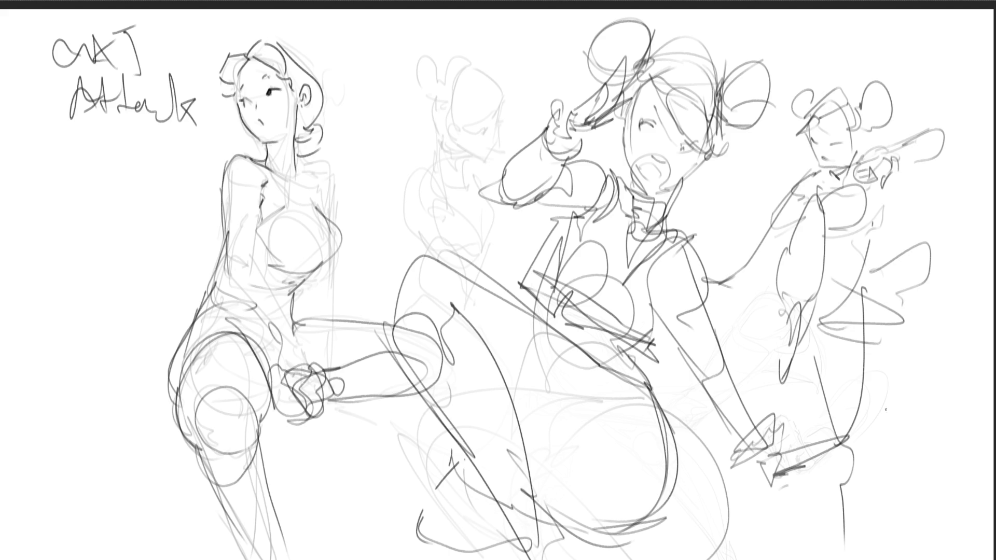
drag(813, 172, 797, 204)
drag(856, 154, 885, 142)
drag(895, 175, 868, 196)
mouse_move(861, 124)
mouse_down()
mouse_move(877, 138)
mouse_move(853, 108)
mouse_move(816, 103)
mouse_move(796, 122)
mouse_up()
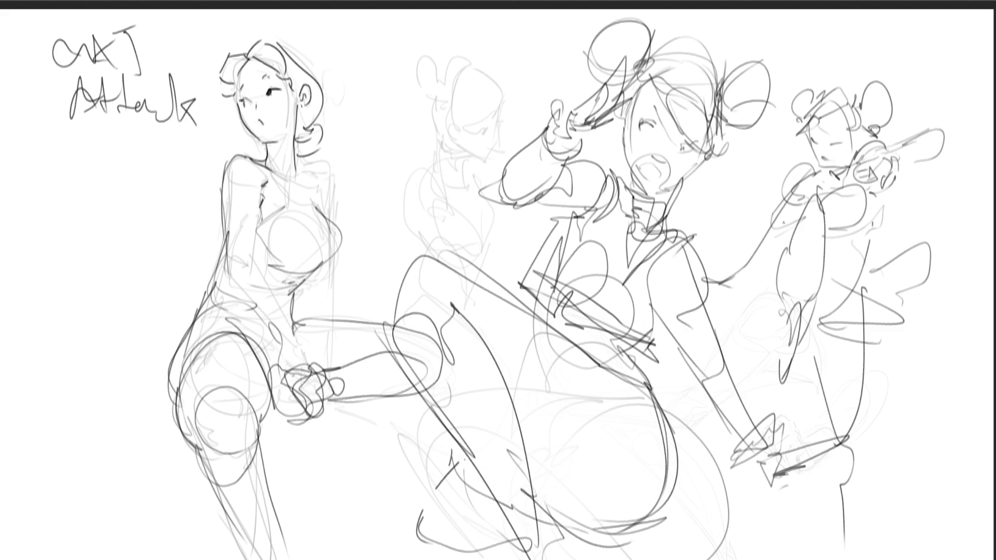
mouse_move(788, 243)
mouse_down()
mouse_move(772, 329)
mouse_move(766, 314)
mouse_move(814, 336)
mouse_up()
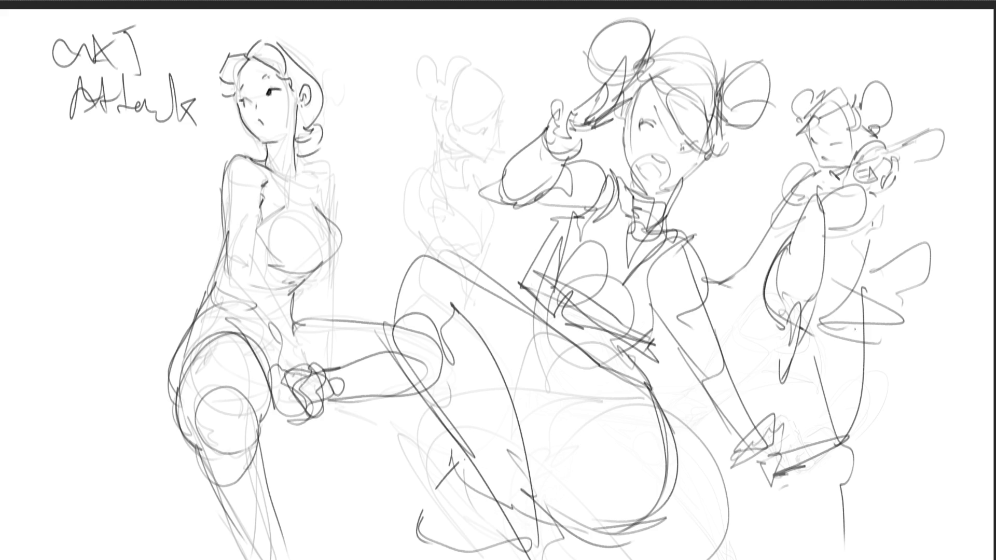
mouse_move(863, 277)
mouse_down()
mouse_move(866, 340)
mouse_move(850, 352)
mouse_up()
drag(871, 298, 856, 437)
mouse_move(809, 335)
mouse_down()
mouse_move(845, 456)
mouse_move(844, 559)
mouse_up()
drag(858, 439, 853, 559)
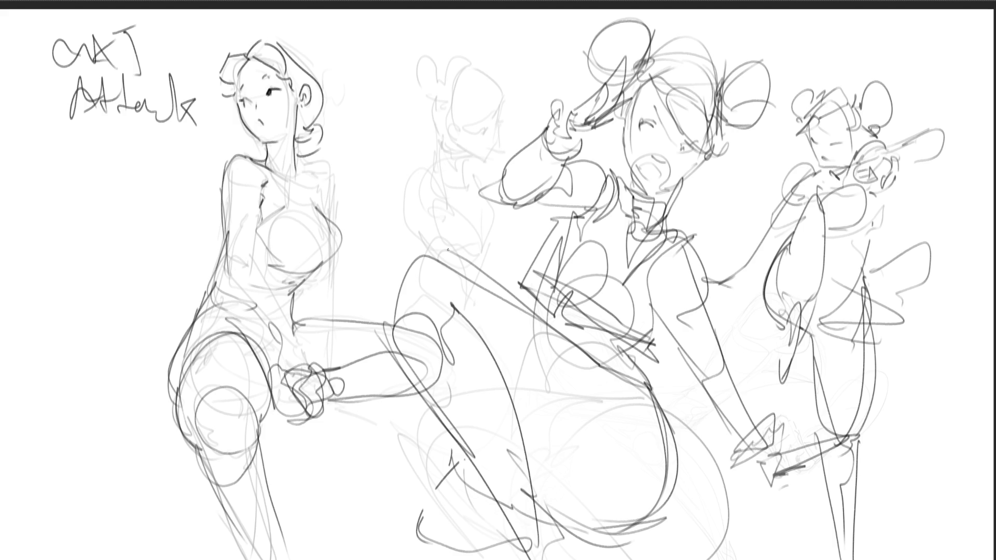
- Undo the last leg strokes, then select and delete the old top-left title
key(ctrl+z)
key(ctrl+z)
key(ctrl+z)
drag(415, 161, 441, 183)
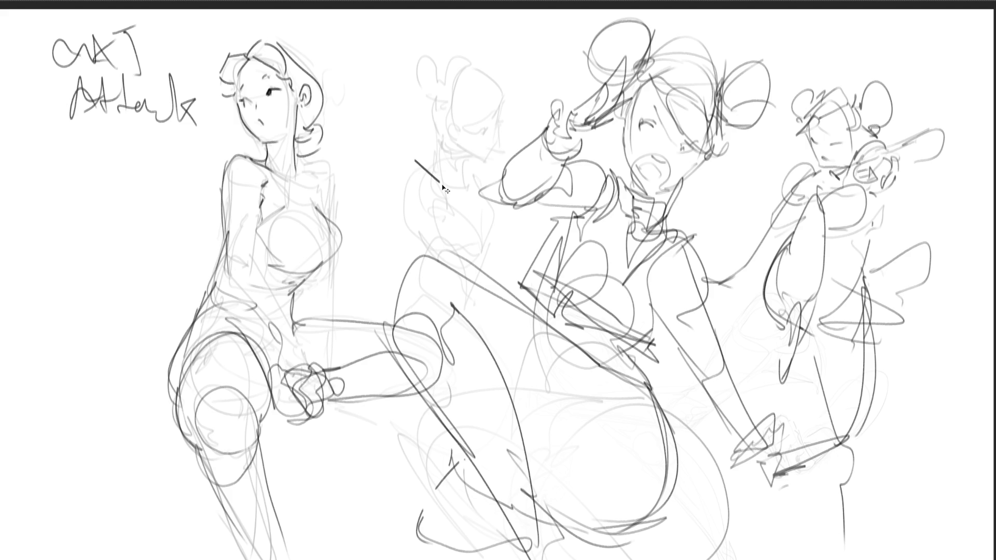
key(ctrl+z)
mouse_move(44, 20)
mouse_down()
mouse_move(52, 555)
mouse_move(203, 136)
mouse_up()
key(Delete)
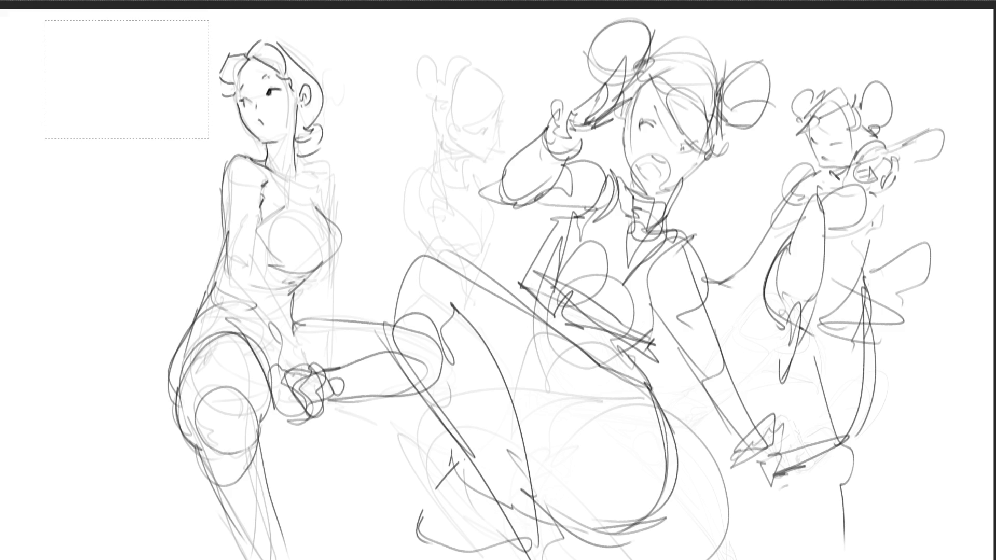
- Deselect, letter 'CAT ATTACK' above the left figure's head, and add torso contour strokes
key(ctrl+d)
mouse_move(349, 36)
mouse_down()
mouse_move(340, 40)
mouse_move(371, 74)
mouse_move(405, 25)
mouse_move(410, 70)
mouse_move(357, 119)
mouse_move(379, 122)
mouse_move(378, 100)
mouse_move(390, 119)
mouse_move(396, 100)
mouse_up()
mouse_move(403, 76)
mouse_down()
mouse_move(408, 109)
mouse_move(442, 93)
mouse_up()
mouse_move(436, 51)
mouse_down()
mouse_move(444, 83)
mouse_move(465, 83)
mouse_move(463, 110)
mouse_up()
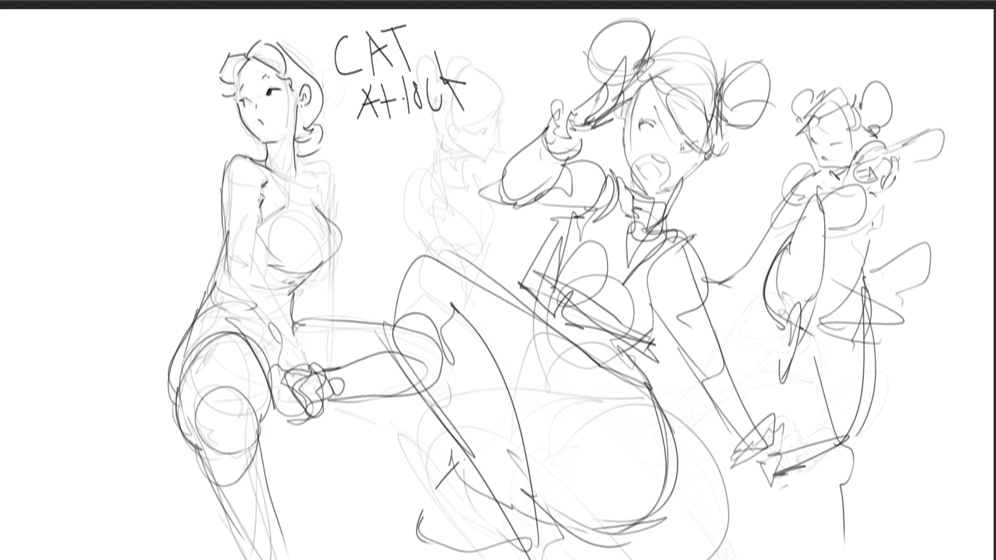
mouse_move(261, 194)
mouse_down()
mouse_move(258, 257)
mouse_move(228, 257)
mouse_move(234, 280)
mouse_move(284, 314)
mouse_up()
drag(238, 277, 275, 331)
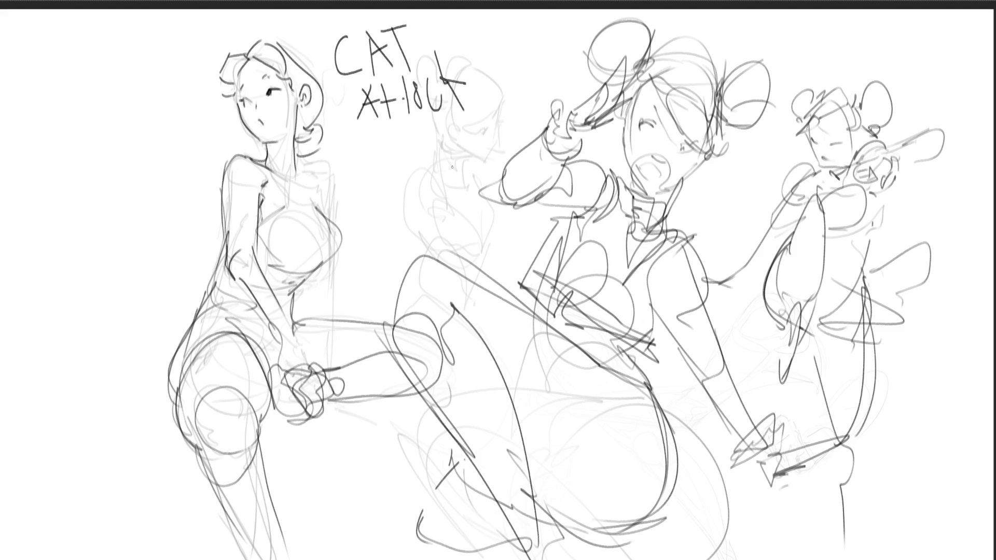
- Undo the stray scribble and the handwritten CAT caption lettering
mouse_move(403, 159)
mouse_down()
mouse_move(401, 200)
mouse_move(417, 207)
mouse_up()
key(ctrl+z)
key(ctrl+z)
key(ctrl+z)
key(ctrl+z)
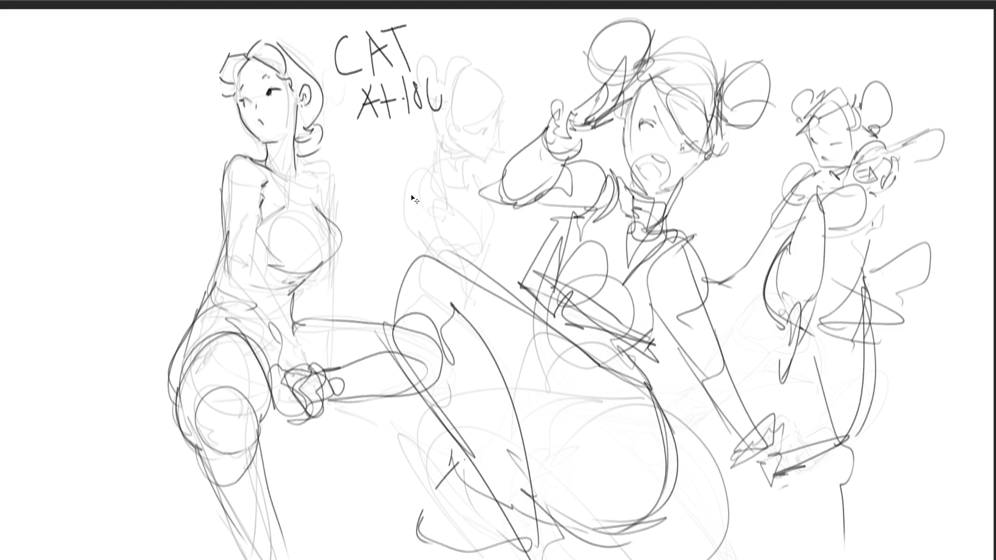
key(ctrl+z)
key(ctrl+z)
key(ctrl+z)
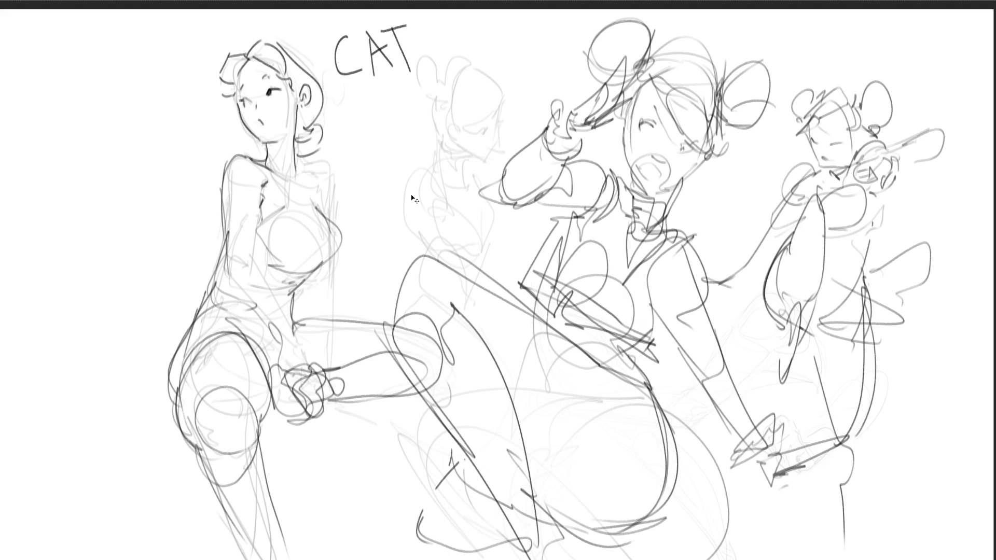
key(ctrl+z)
key(ctrl+z)
key(ctrl+z)
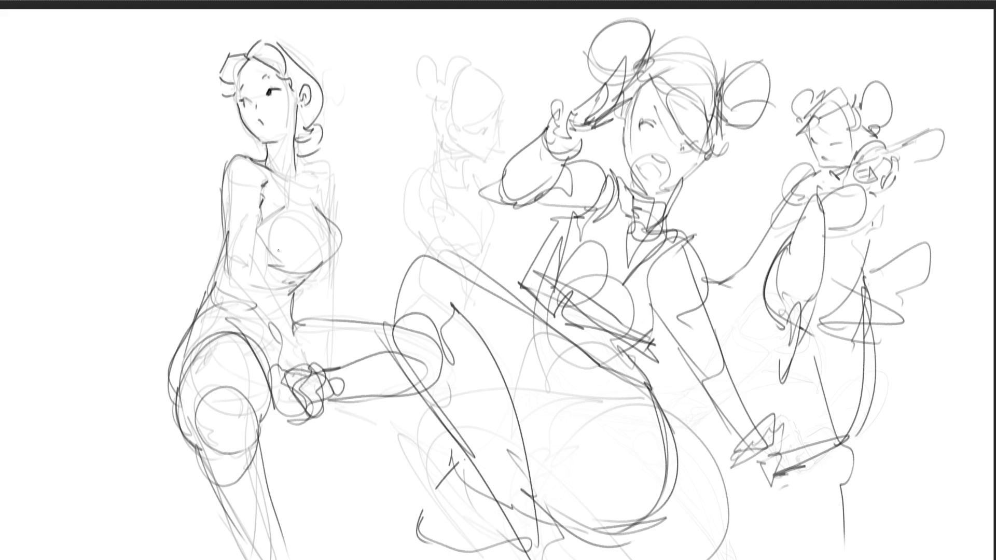
- Refine the left figure's forearm, clasped hand, torso outline and fingers
mouse_move(232, 261)
mouse_down()
mouse_move(231, 285)
mouse_move(259, 269)
mouse_move(290, 374)
mouse_up()
mouse_move(296, 340)
mouse_down()
mouse_move(306, 384)
mouse_move(308, 374)
mouse_move(321, 393)
mouse_up()
mouse_move(313, 166)
mouse_down()
mouse_move(334, 207)
mouse_move(337, 285)
mouse_move(323, 381)
mouse_up()
drag(331, 284, 340, 393)
drag(342, 391, 326, 425)
drag(332, 394, 357, 421)
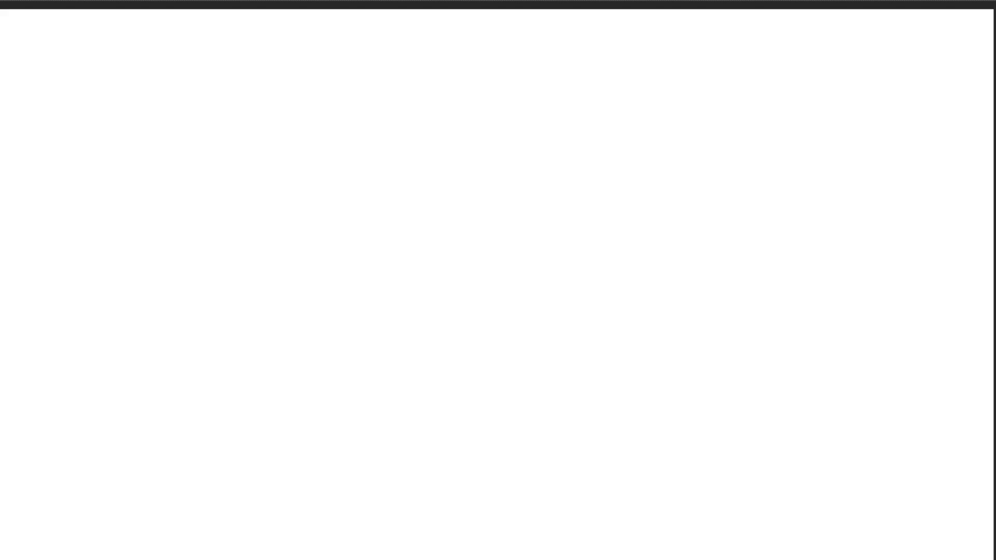
- Draw a new head oval near the top with face guide and centre lines
mouse_move(592, 110)
mouse_down()
mouse_move(616, 54)
mouse_move(643, 49)
mouse_move(651, 134)
mouse_up()
mouse_move(594, 69)
mouse_down()
mouse_move(600, 157)
mouse_move(649, 127)
mouse_move(630, 156)
mouse_move(607, 149)
mouse_move(639, 159)
mouse_up()
mouse_move(658, 65)
mouse_down()
mouse_move(657, 163)
mouse_move(626, 165)
mouse_up()
drag(630, 116, 641, 171)
drag(648, 59, 651, 151)
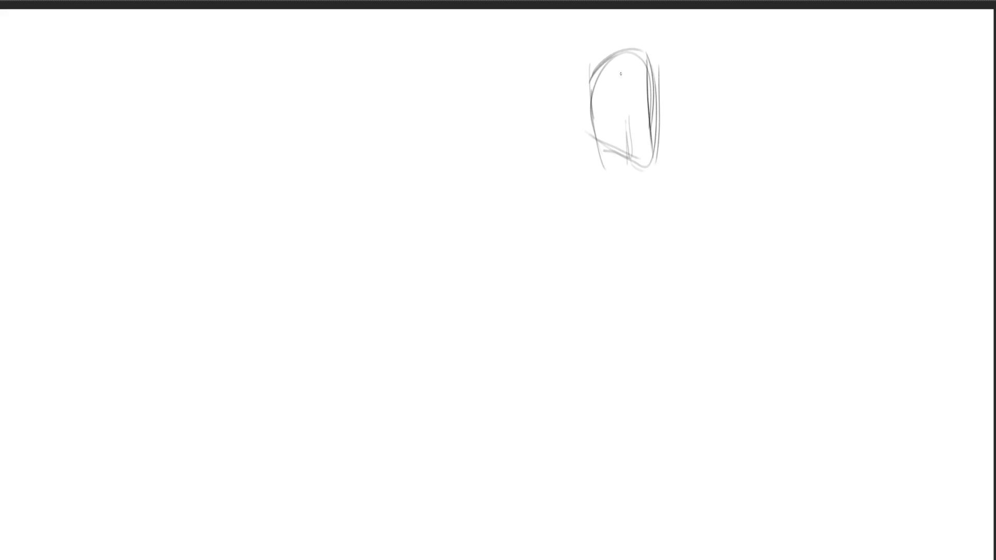
mouse_move(649, 74)
mouse_down()
mouse_move(654, 171)
mouse_move(634, 188)
mouse_move(621, 176)
mouse_move(628, 220)
mouse_up()
- Sketch the neck, the hood curves and the body's left side
mouse_move(618, 181)
mouse_down()
mouse_move(645, 167)
mouse_move(651, 179)
mouse_up()
drag(641, 183, 659, 224)
mouse_move(656, 75)
mouse_down()
mouse_move(645, 182)
mouse_move(698, 251)
mouse_up()
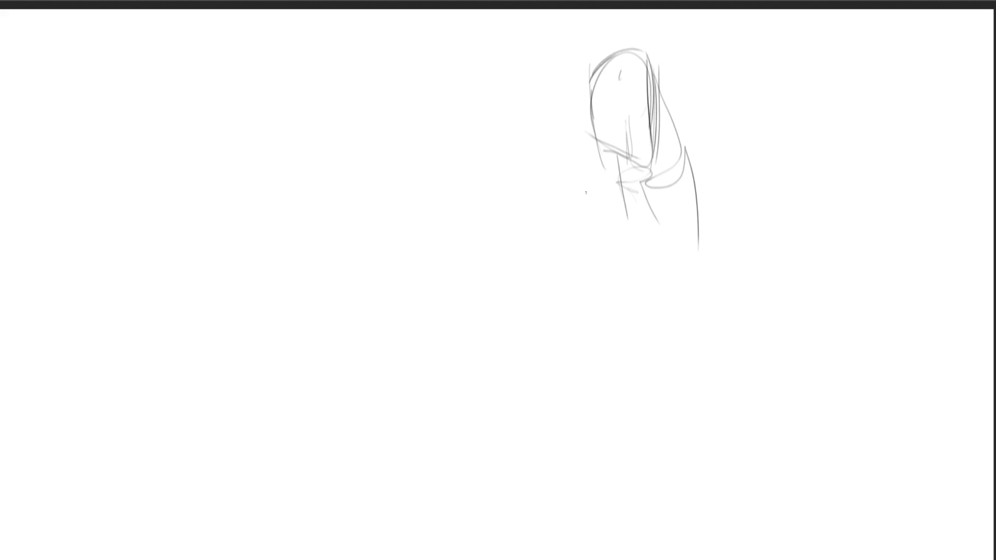
drag(589, 100, 577, 194)
mouse_move(579, 189)
mouse_down()
mouse_move(613, 179)
mouse_move(579, 259)
mouse_move(593, 231)
mouse_move(671, 254)
mouse_move(701, 285)
mouse_move(694, 318)
mouse_up()
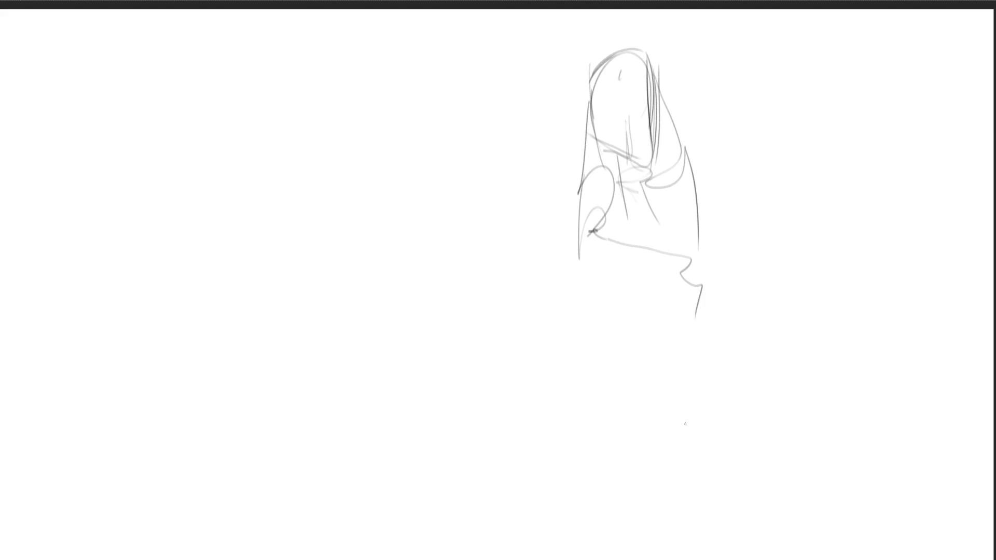
- Rough in the chest, skirt hem and legs, and start a second head to the left
mouse_move(616, 208)
mouse_down()
mouse_move(628, 248)
mouse_move(600, 251)
mouse_move(649, 347)
mouse_move(706, 315)
mouse_up()
drag(706, 316, 633, 380)
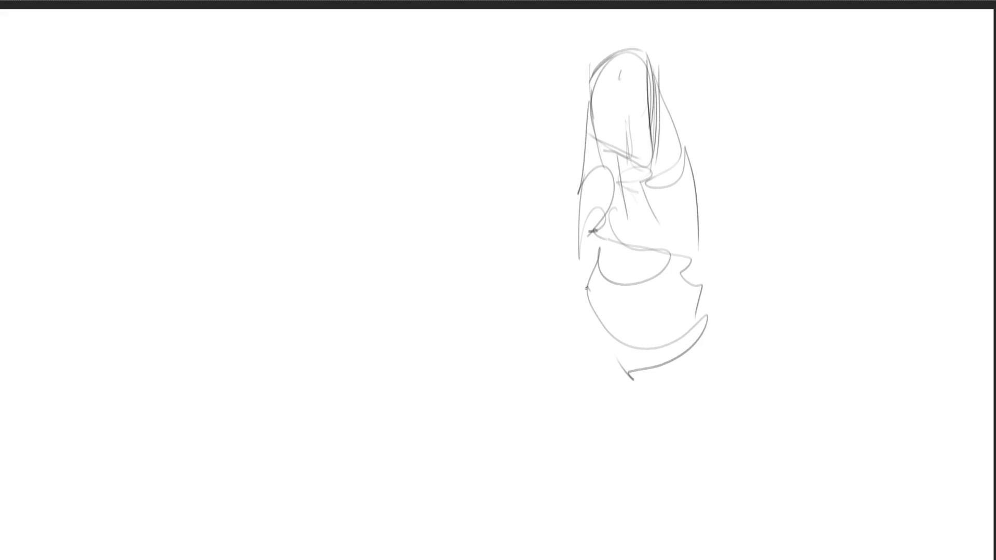
mouse_move(636, 420)
mouse_down()
mouse_move(595, 343)
mouse_move(628, 367)
mouse_move(721, 337)
mouse_move(717, 395)
mouse_move(620, 389)
mouse_up()
mouse_move(610, 363)
mouse_down()
mouse_move(635, 398)
mouse_move(677, 367)
mouse_move(669, 547)
mouse_up()
drag(669, 545, 647, 455)
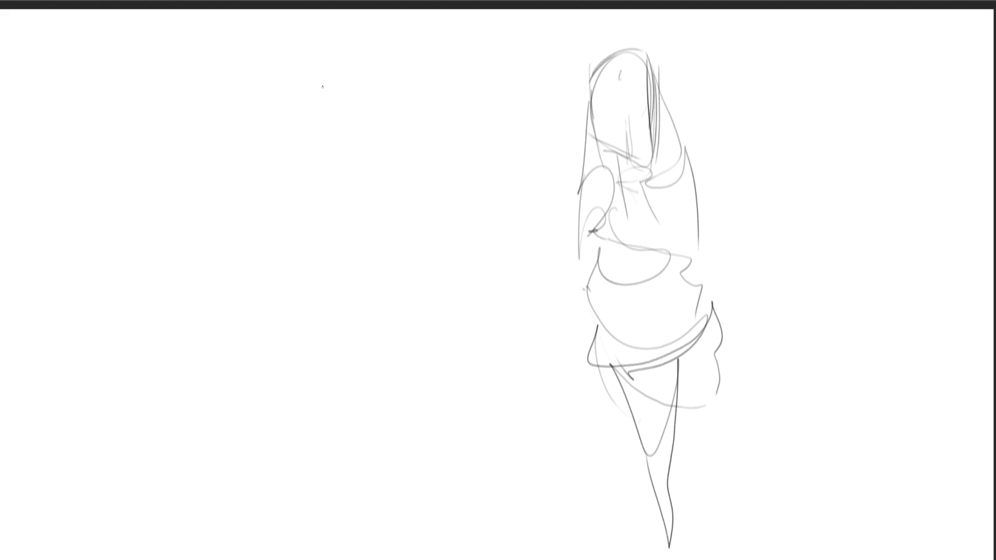
drag(350, 79, 340, 101)
mouse_move(349, 120)
mouse_down()
mouse_move(354, 89)
mouse_move(389, 65)
mouse_move(407, 89)
mouse_move(414, 136)
mouse_up()
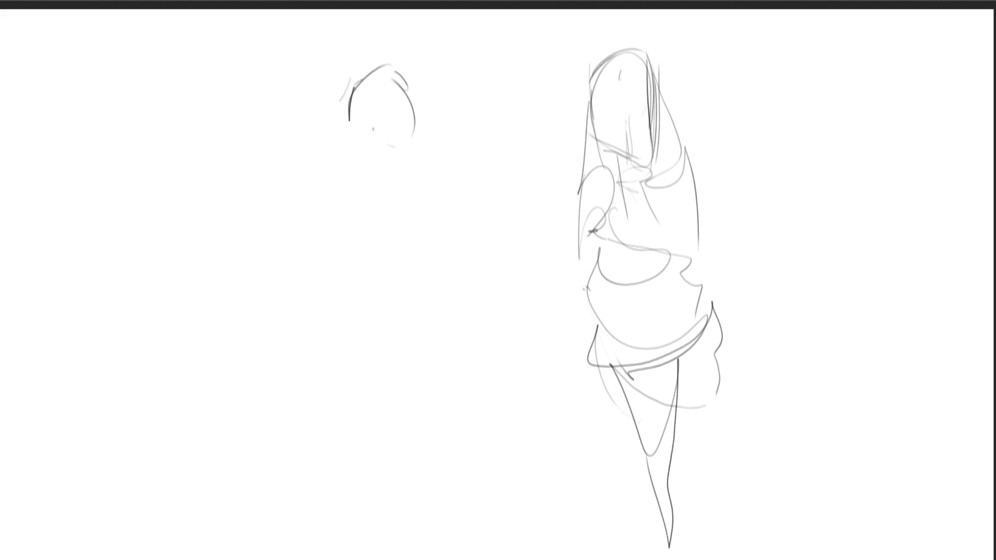
- Give the second head an eye, mouth, jaw and hair curves
mouse_move(354, 119)
mouse_down()
mouse_move(363, 130)
mouse_move(411, 120)
mouse_move(390, 91)
mouse_move(399, 104)
mouse_up()
mouse_move(387, 146)
mouse_down()
mouse_move(396, 139)
mouse_move(354, 172)
mouse_up()
drag(344, 133, 353, 181)
mouse_move(340, 152)
mouse_down()
mouse_move(348, 171)
mouse_move(434, 149)
mouse_move(408, 176)
mouse_move(423, 176)
mouse_up()
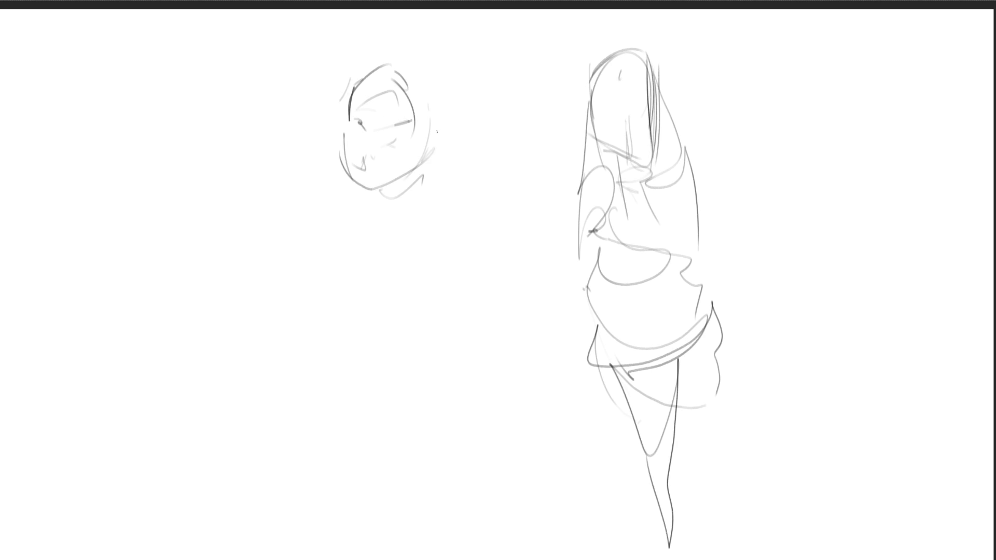
mouse_move(366, 66)
mouse_down()
mouse_move(421, 156)
mouse_move(441, 32)
mouse_move(428, 170)
mouse_up()
drag(450, 76, 451, 137)
drag(451, 78, 430, 167)
mouse_move(378, 45)
mouse_down()
mouse_move(318, 107)
mouse_move(332, 186)
mouse_up()
- Sketch the second figure's torso contours, lower-torso arcs and gesture lines
drag(381, 190, 372, 291)
mouse_move(409, 189)
mouse_down()
mouse_move(374, 287)
mouse_move(463, 333)
mouse_up()
mouse_move(440, 190)
mouse_down()
mouse_move(429, 406)
mouse_move(408, 403)
mouse_up()
drag(375, 326, 465, 432)
drag(389, 372, 419, 408)
drag(422, 185, 280, 354)
drag(323, 284, 383, 428)
mouse_move(357, 437)
mouse_down()
mouse_move(399, 330)
mouse_move(390, 465)
mouse_up()
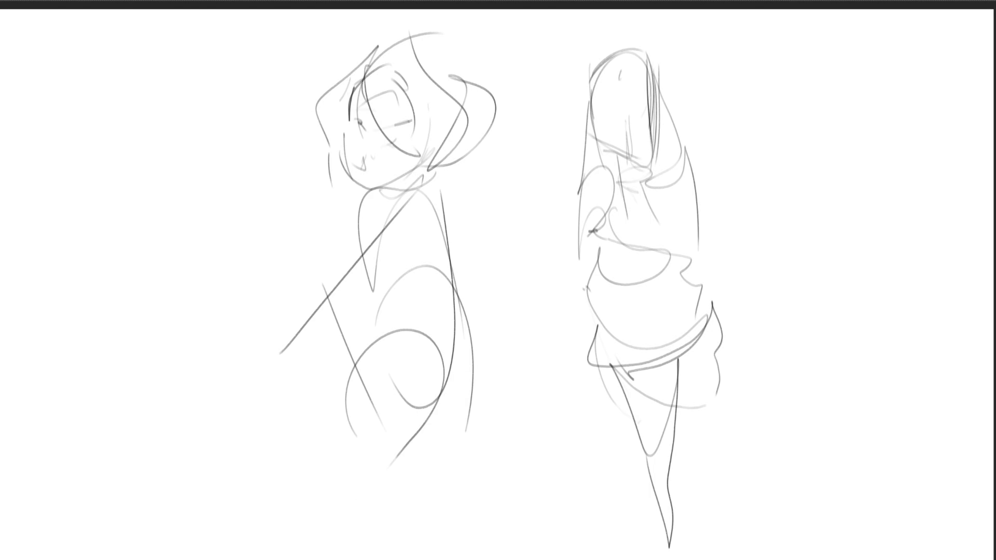
- Draw a small oval head at upper right with eyes, brow, mouth, ear and hair
mouse_move(801, 67)
mouse_down()
mouse_move(793, 92)
mouse_move(799, 139)
mouse_move(800, 129)
mouse_move(857, 126)
mouse_move(832, 149)
mouse_up()
mouse_move(810, 108)
mouse_down()
mouse_move(850, 109)
mouse_move(827, 86)
mouse_up()
drag(851, 85, 828, 141)
drag(785, 116, 792, 134)
drag(786, 89, 854, 49)
drag(859, 62, 864, 114)
- Sketch the small figure's neck, shoulders, jacket collar, torso and arm lines
mouse_move(786, 128)
mouse_down()
mouse_move(794, 162)
mouse_move(813, 161)
mouse_up()
drag(803, 139, 818, 173)
drag(804, 178, 810, 237)
mouse_move(795, 158)
mouse_down()
mouse_move(784, 202)
mouse_move(756, 217)
mouse_move(829, 169)
mouse_up()
mouse_move(827, 166)
mouse_down()
mouse_move(837, 164)
mouse_move(808, 221)
mouse_move(836, 174)
mouse_up()
mouse_move(862, 162)
mouse_down()
mouse_move(869, 171)
mouse_move(853, 236)
mouse_up()
mouse_move(855, 149)
mouse_down()
mouse_move(879, 212)
mouse_move(857, 248)
mouse_up()
mouse_move(866, 117)
mouse_down()
mouse_move(849, 149)
mouse_move(865, 174)
mouse_move(867, 245)
mouse_up()
mouse_move(873, 244)
mouse_down()
mouse_move(810, 228)
mouse_move(780, 260)
mouse_move(865, 263)
mouse_up()
mouse_move(771, 237)
mouse_down()
mouse_move(863, 262)
mouse_move(768, 236)
mouse_move(831, 263)
mouse_move(790, 324)
mouse_move(825, 258)
mouse_move(843, 276)
mouse_move(827, 426)
mouse_up()
- Draw the small figure's lower body, flowing skirt, legs and hem lines
drag(766, 284, 802, 403)
mouse_move(853, 268)
mouse_down()
mouse_move(866, 290)
mouse_move(849, 350)
mouse_up()
mouse_move(881, 317)
mouse_down()
mouse_move(904, 401)
mouse_move(825, 424)
mouse_up()
mouse_move(762, 290)
mouse_down()
mouse_move(778, 382)
mouse_move(829, 438)
mouse_move(867, 411)
mouse_up()
mouse_move(913, 373)
mouse_down()
mouse_move(856, 507)
mouse_move(825, 519)
mouse_up()
drag(768, 382, 795, 515)
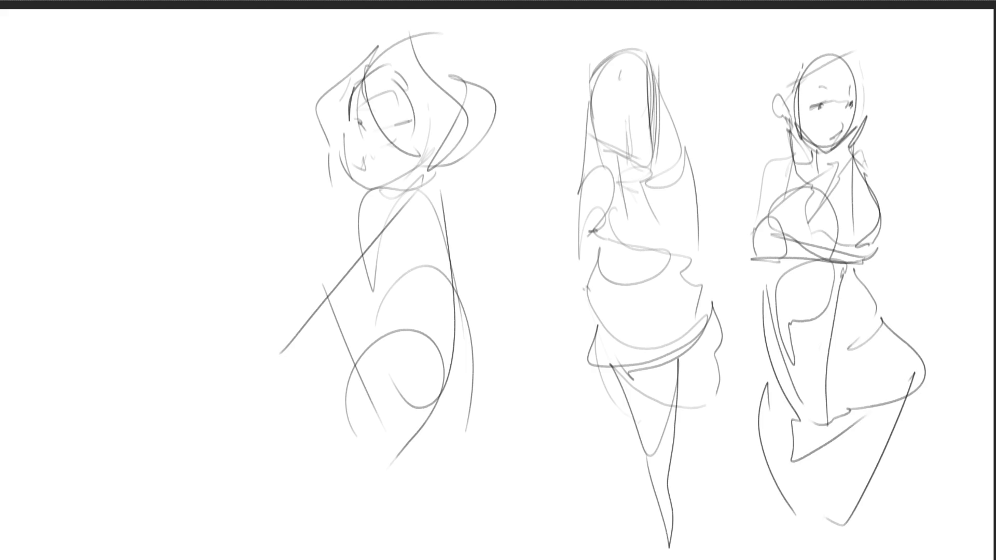
mouse_move(853, 272)
mouse_down()
mouse_move(895, 381)
mouse_move(857, 473)
mouse_up()
drag(787, 485, 857, 473)
mouse_move(767, 423)
mouse_down()
mouse_move(794, 493)
mouse_move(827, 521)
mouse_up()
drag(868, 463, 826, 518)
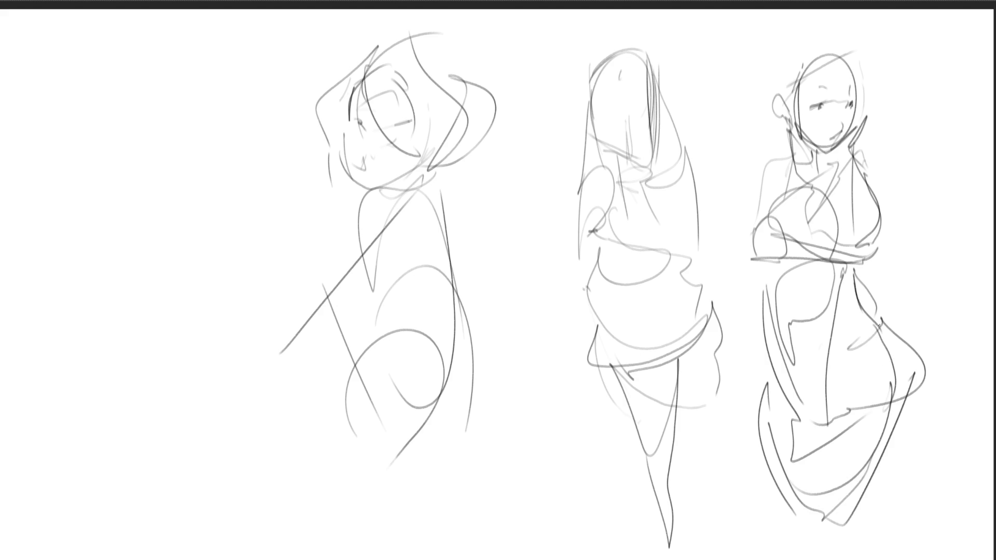
- Add hair curls, a hip curve, and a bun with a bow atop the head
drag(784, 118, 770, 159)
drag(875, 253, 917, 383)
mouse_move(792, 84)
mouse_down()
mouse_move(858, 37)
mouse_move(876, 137)
mouse_up()
drag(855, 47, 867, 125)
drag(822, 53, 781, 75)
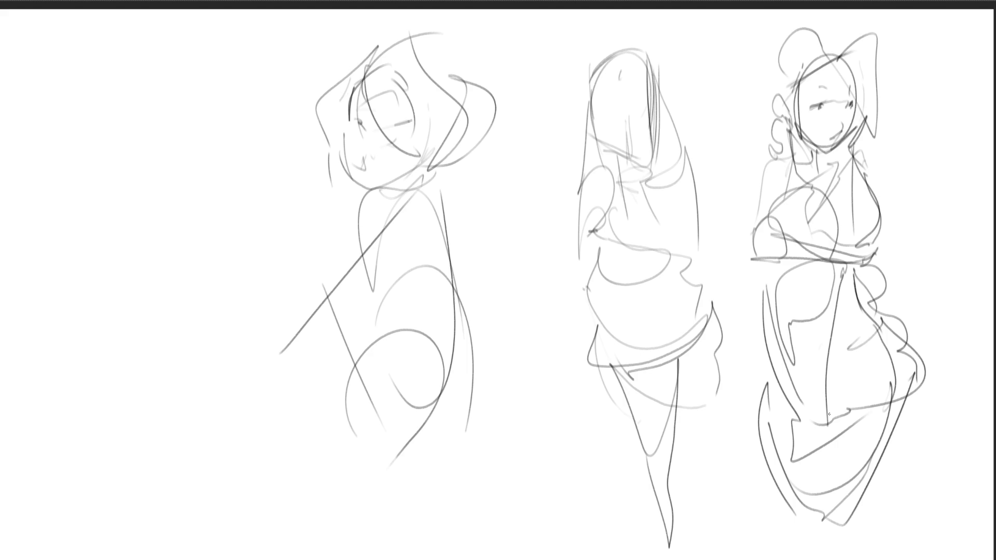
- Mirror the canvas, shift all figures right, and lighten the right figure's head with the eraser
key(m)
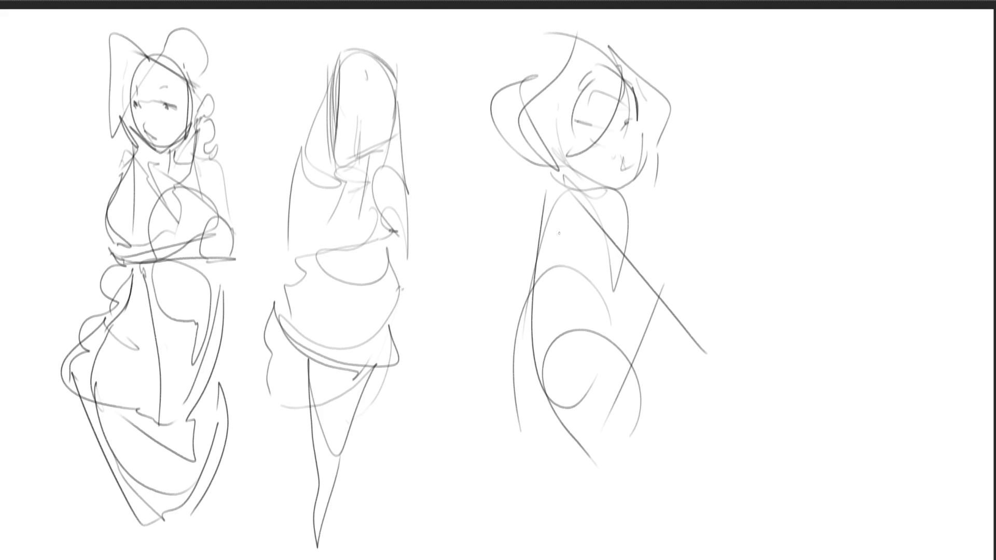
key(ctrl+t)
mouse_move(362, 201)
mouse_down()
mouse_move(511, 219)
mouse_move(481, 201)
mouse_up()
key(Return)
key(b)
mouse_move(811, 178)
mouse_down()
mouse_move(731, 436)
mouse_move(780, 335)
mouse_up()
- With a fine brush, ink the right figure's lashed eyes and redraw her jaw line
key(e)
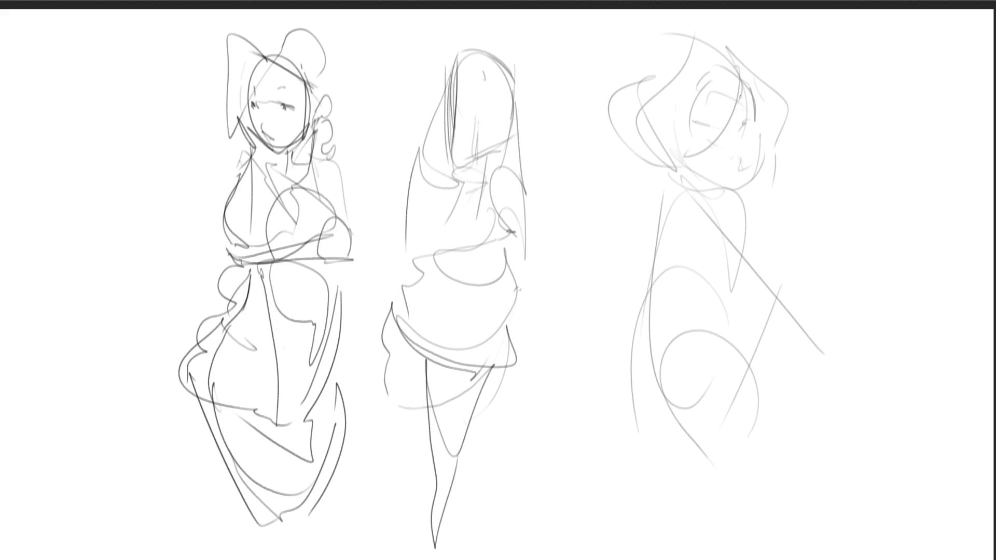
mouse_move(700, 136)
mouse_down()
mouse_move(748, 110)
mouse_move(742, 132)
mouse_up()
mouse_move(753, 117)
mouse_down()
mouse_move(704, 143)
mouse_move(719, 139)
mouse_up()
key(ctrl+z)
mouse_move(744, 117)
mouse_down()
mouse_move(740, 136)
mouse_move(757, 169)
mouse_move(739, 182)
mouse_up()
key(ctrl+z)
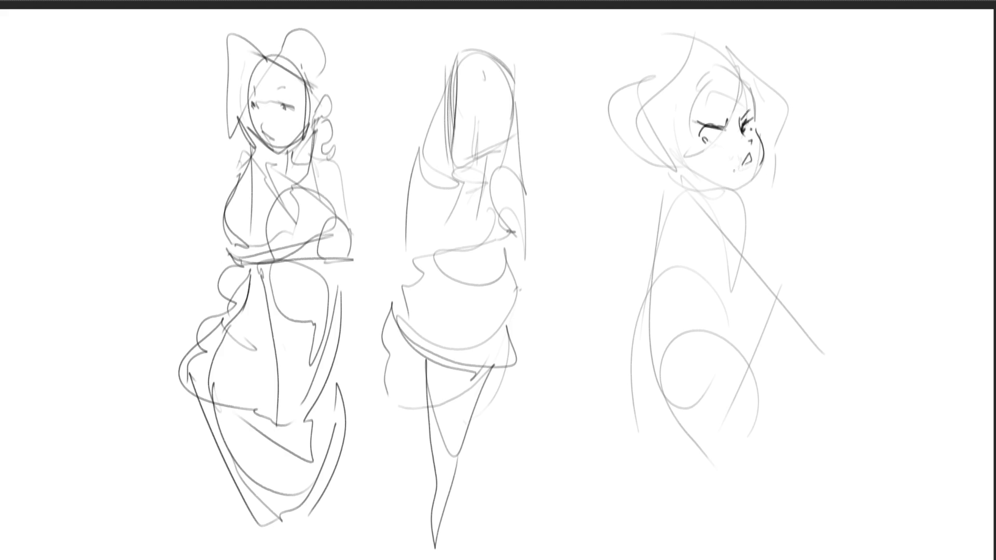
mouse_move(761, 158)
mouse_down()
mouse_move(726, 192)
mouse_move(657, 150)
mouse_move(687, 155)
mouse_move(672, 149)
mouse_move(729, 112)
mouse_up()
- Ink the right figure's ear and hair strands along the top, sides and nape
drag(727, 47, 738, 120)
mouse_move(739, 71)
mouse_down()
mouse_move(735, 131)
mouse_move(755, 115)
mouse_move(730, 130)
mouse_up()
mouse_move(775, 107)
mouse_down()
mouse_move(763, 88)
mouse_move(772, 146)
mouse_up()
drag(643, 83, 664, 52)
drag(692, 39, 717, 50)
mouse_move(644, 74)
mouse_down()
mouse_move(628, 111)
mouse_move(637, 162)
mouse_move(668, 167)
mouse_up()
mouse_move(662, 163)
mouse_down()
mouse_move(672, 182)
mouse_move(664, 176)
mouse_up()
drag(663, 165, 683, 179)
drag(669, 162, 677, 182)
- Add blush and freckle marks to the cheek, undoing the darker mouth strokes
drag(708, 143, 706, 153)
mouse_move(718, 143)
mouse_down()
mouse_move(715, 152)
mouse_move(752, 159)
mouse_up()
click(755, 134)
drag(749, 152, 748, 161)
key(ctrl+z)
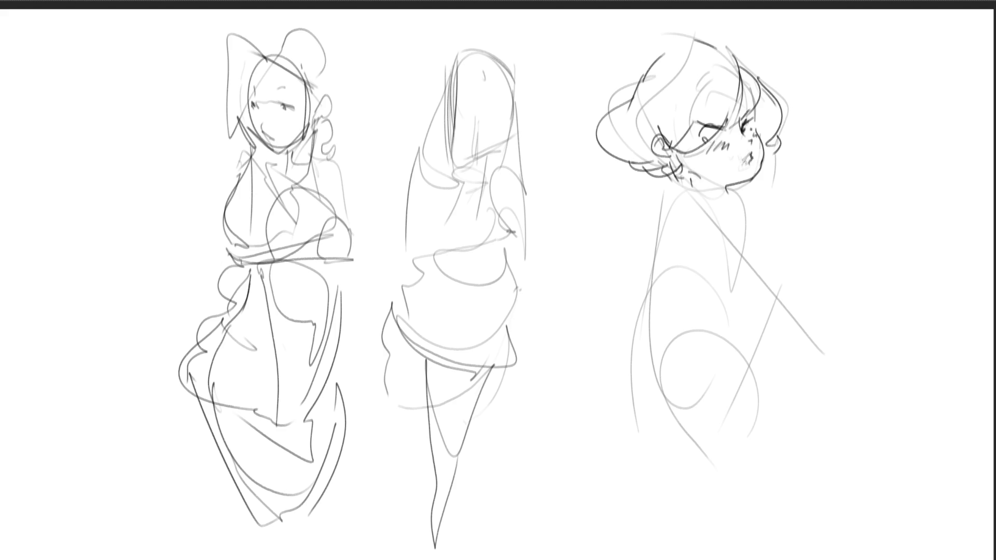
key(ctrl+z)
key(ctrl+z)
- Ink the shoulders and back, the outstretched arm with fingers, the sleeve and sword blade
mouse_move(695, 185)
mouse_down()
mouse_move(645, 229)
mouse_move(731, 187)
mouse_move(750, 233)
mouse_move(717, 358)
mouse_up()
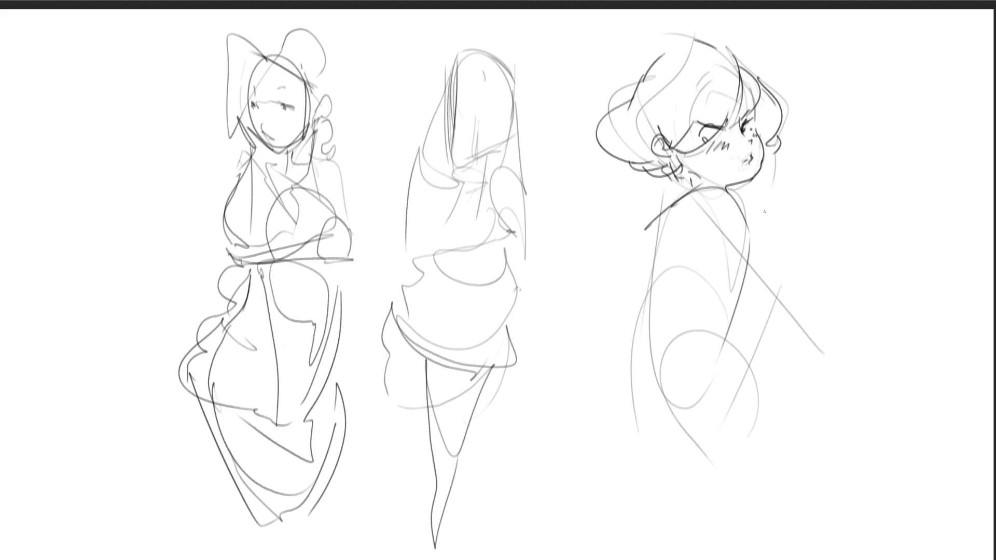
drag(736, 196, 828, 357)
mouse_move(731, 308)
mouse_down()
mouse_move(842, 375)
mouse_move(827, 415)
mouse_up()
drag(835, 376, 828, 394)
drag(841, 376, 831, 410)
mouse_move(818, 446)
mouse_down()
mouse_move(833, 340)
mouse_move(881, 379)
mouse_up()
mouse_move(832, 342)
mouse_down()
mouse_move(865, 187)
mouse_move(926, 102)
mouse_move(964, 148)
mouse_move(861, 363)
mouse_up()
- Add the blade's inner edge and crossguard, and darken the arm, collar and neckline
mouse_move(950, 80)
mouse_down()
mouse_move(926, 152)
mouse_move(942, 150)
mouse_move(933, 161)
mouse_up()
drag(916, 158, 853, 345)
mouse_move(861, 363)
mouse_down()
mouse_move(855, 386)
mouse_move(820, 403)
mouse_move(843, 375)
mouse_up()
drag(738, 231, 814, 346)
drag(736, 202, 755, 245)
drag(688, 184, 645, 231)
mouse_move(670, 197)
mouse_down()
mouse_move(717, 187)
mouse_move(752, 231)
mouse_up()
- Sketch a second arm with shoulder lines, upper arm and elbow
drag(680, 191, 643, 231)
drag(737, 216, 575, 317)
mouse_move(695, 192)
mouse_down()
mouse_move(755, 232)
mouse_move(628, 238)
mouse_up()
mouse_move(589, 195)
mouse_down()
mouse_move(625, 238)
mouse_move(645, 314)
mouse_move(772, 245)
mouse_move(749, 269)
mouse_up()
mouse_move(634, 314)
mouse_down()
mouse_move(602, 398)
mouse_move(725, 312)
mouse_up()
- Draw the sword figure's hip, leg curves and rounded lower-body outline
mouse_move(731, 312)
mouse_down()
mouse_move(726, 358)
mouse_move(745, 378)
mouse_up()
mouse_move(727, 346)
mouse_down()
mouse_move(817, 475)
mouse_move(708, 517)
mouse_up()
drag(653, 462, 694, 505)
mouse_move(617, 389)
mouse_down()
mouse_move(618, 459)
mouse_move(648, 490)
mouse_up()
mouse_move(643, 488)
mouse_down()
mouse_move(796, 490)
mouse_move(832, 529)
mouse_up()
drag(832, 529, 643, 488)
drag(670, 492, 876, 537)
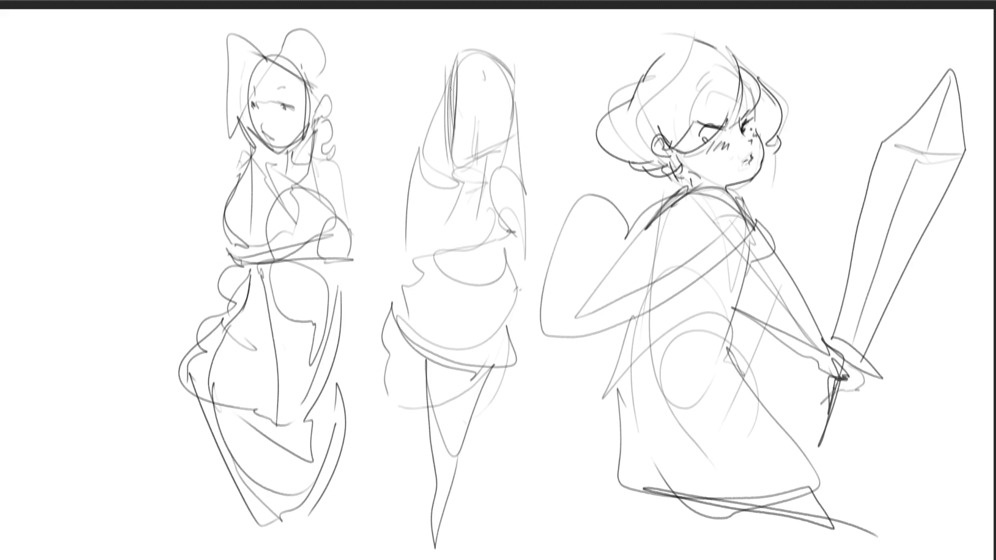
- Darken the middle figure's head outline, face lines, jaw curve and hair
drag(447, 88, 445, 106)
drag(449, 69, 460, 161)
drag(451, 63, 444, 127)
mouse_move(475, 42)
mouse_down()
mouse_move(448, 70)
mouse_move(521, 97)
mouse_move(520, 140)
mouse_up()
drag(460, 75, 463, 161)
drag(472, 126, 510, 152)
drag(510, 118, 511, 156)
mouse_move(518, 82)
mouse_down()
mouse_move(525, 165)
mouse_move(509, 175)
mouse_up()
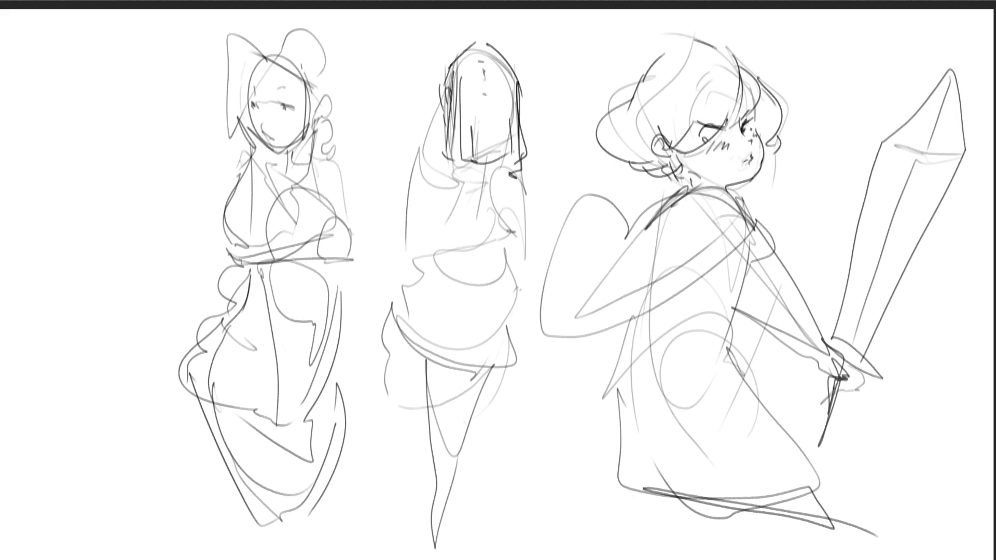
mouse_move(443, 97)
mouse_down()
mouse_move(421, 125)
mouse_move(447, 154)
mouse_move(444, 136)
mouse_up()
drag(523, 116, 525, 145)
- Sketch the middle figure's small fist, arm outline, neck and collar strokes
mouse_move(514, 230)
mouse_down()
mouse_move(494, 224)
mouse_move(492, 239)
mouse_move(513, 246)
mouse_move(519, 210)
mouse_up()
drag(497, 178, 493, 215)
mouse_move(526, 124)
mouse_down()
mouse_move(538, 189)
mouse_move(516, 231)
mouse_up()
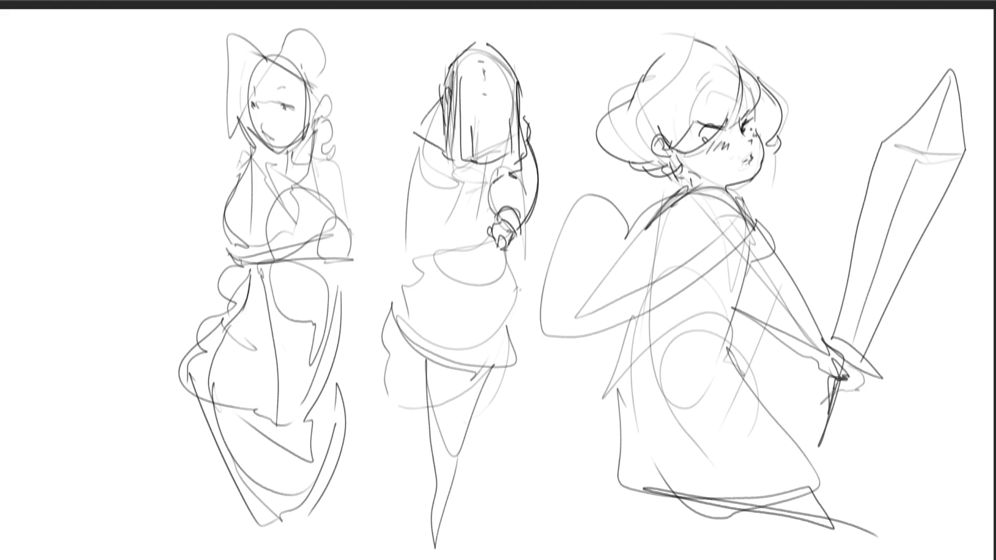
drag(479, 163, 471, 198)
mouse_move(450, 153)
mouse_down()
mouse_move(507, 152)
mouse_move(477, 198)
mouse_up()
mouse_move(462, 165)
mouse_down()
mouse_move(485, 181)
mouse_move(478, 194)
mouse_up()
- Draw the middle figure's torso sides, waist diagonals, hand and wrist, and waist line
drag(420, 143, 401, 257)
drag(403, 241, 449, 196)
drag(402, 246, 487, 275)
drag(451, 208, 503, 275)
mouse_move(488, 224)
mouse_down()
mouse_move(459, 231)
mouse_move(489, 233)
mouse_up()
drag(481, 237, 492, 244)
drag(411, 256, 468, 275)
- Add skirt pleats below the waist and shape the skirt's side and hem
mouse_move(413, 259)
mouse_down()
mouse_move(395, 316)
mouse_move(405, 339)
mouse_up()
mouse_move(446, 262)
mouse_down()
mouse_move(444, 344)
mouse_move(480, 358)
mouse_up()
mouse_move(509, 262)
mouse_down()
mouse_move(511, 323)
mouse_move(523, 335)
mouse_up()
drag(416, 338, 524, 328)
drag(525, 317, 530, 328)
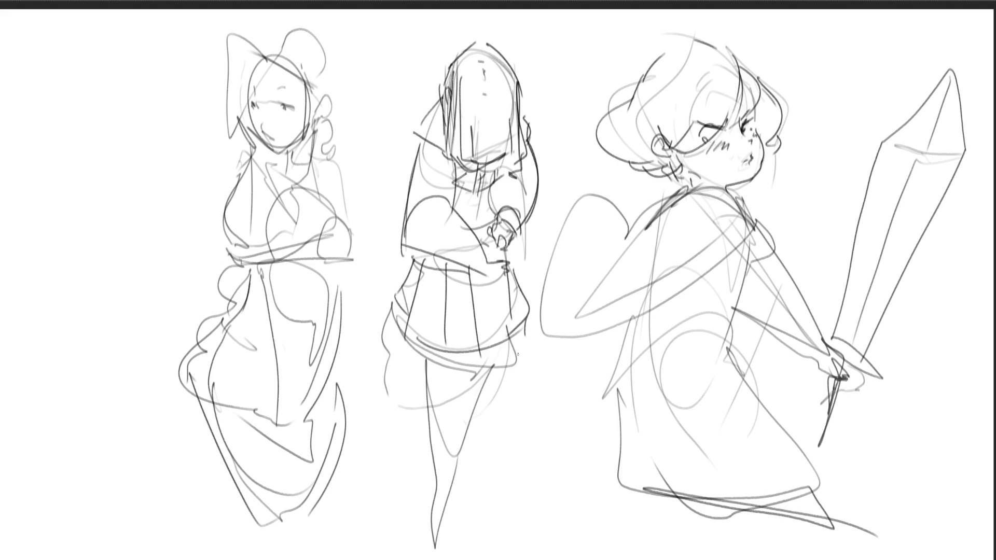
- Draw a sword hilt and a blade extending toward the canvas bottom edge
drag(490, 237, 501, 245)
mouse_move(490, 231)
mouse_down()
mouse_move(490, 268)
mouse_move(503, 268)
mouse_up()
mouse_move(495, 257)
mouse_down()
mouse_move(510, 271)
mouse_move(499, 270)
mouse_up()
drag(499, 259, 526, 388)
mouse_move(545, 454)
mouse_down()
mouse_move(506, 282)
mouse_move(578, 539)
mouse_move(571, 559)
mouse_up()
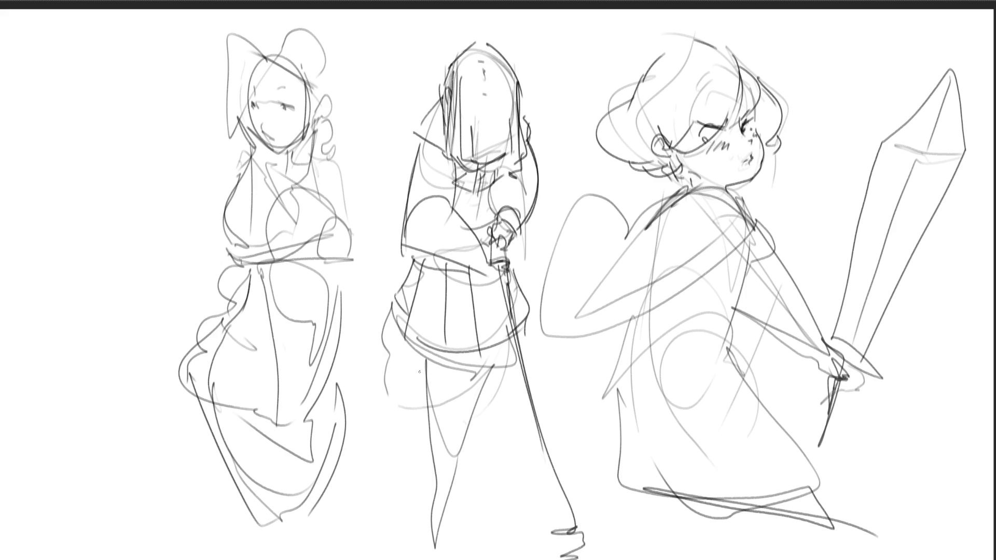
- Sketch the middle figure's skirt hem and long legs, then soft-erase the left figure to faint lines
drag(390, 379, 524, 391)
mouse_move(524, 337)
mouse_down()
mouse_move(480, 392)
mouse_move(388, 378)
mouse_move(477, 358)
mouse_up()
drag(499, 351, 459, 359)
mouse_move(390, 311)
mouse_down()
mouse_move(449, 357)
mouse_move(407, 384)
mouse_move(389, 369)
mouse_move(383, 406)
mouse_move(429, 424)
mouse_up()
drag(427, 369, 464, 559)
drag(464, 516, 499, 348)
drag(491, 379, 475, 537)
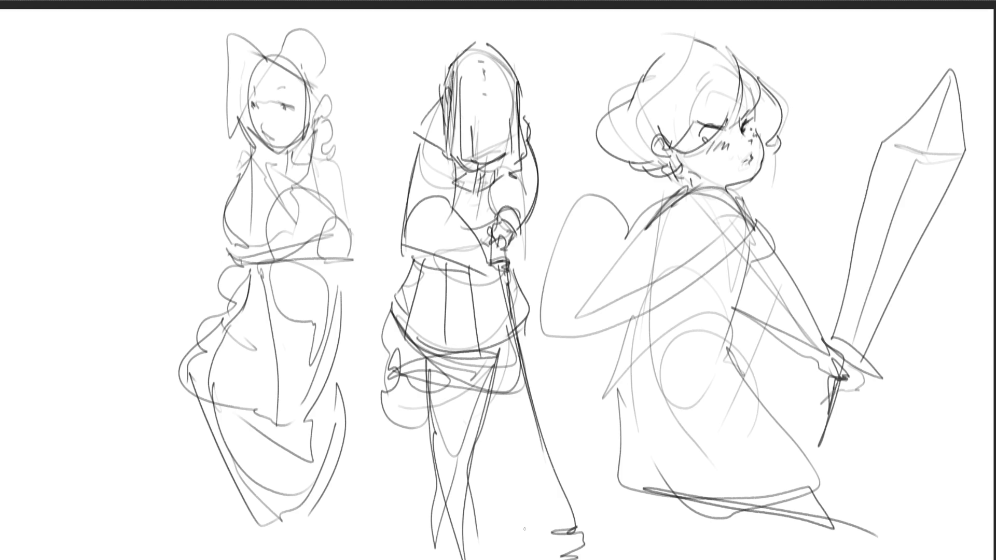
mouse_move(200, 77)
mouse_down()
mouse_move(293, 522)
mouse_move(308, 518)
mouse_up()
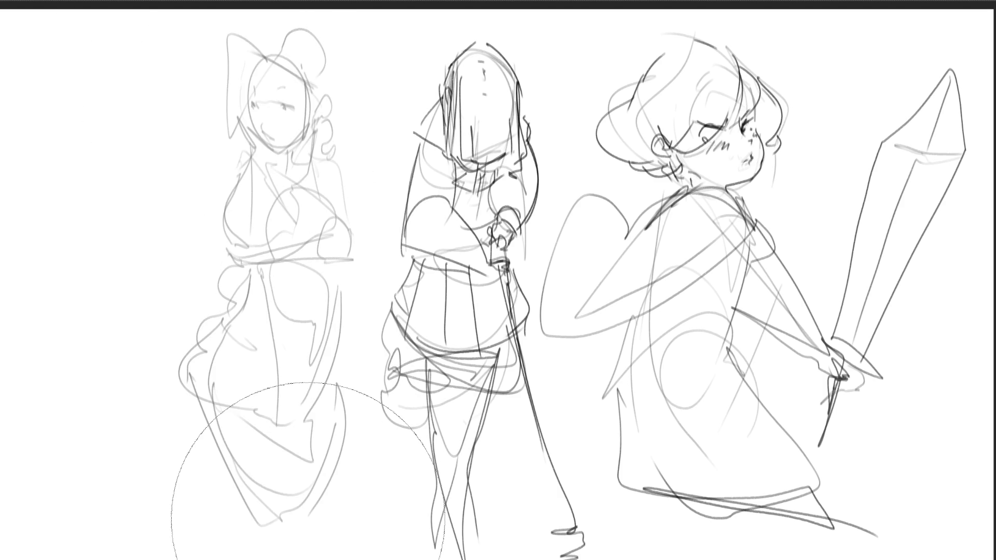
key(b)
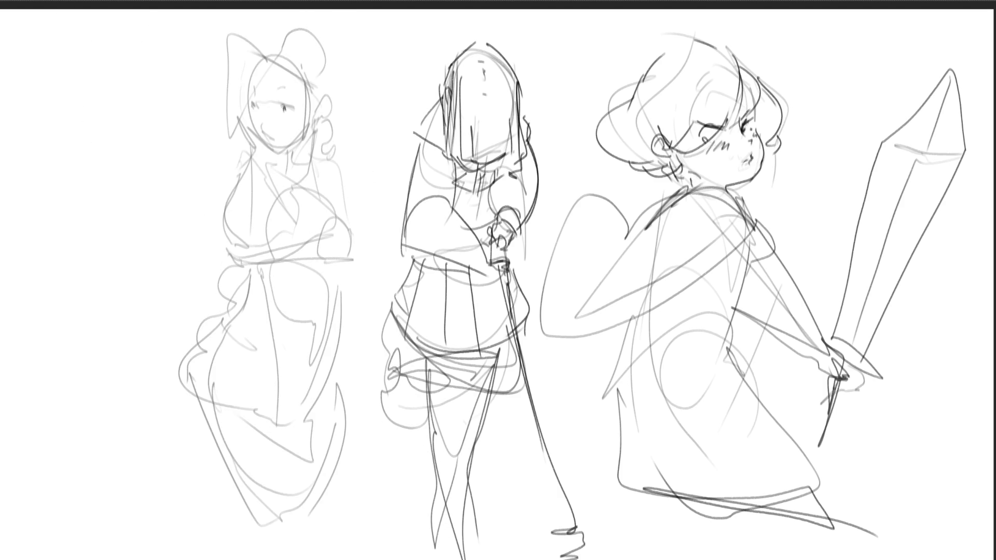
- Ink the left figure's eye, mouth, cheek and chin contours, neck and ear
mouse_move(279, 105)
mouse_down()
mouse_move(294, 110)
mouse_move(285, 91)
mouse_up()
drag(262, 131, 287, 140)
mouse_move(249, 110)
mouse_down()
mouse_move(265, 144)
mouse_move(293, 139)
mouse_up()
mouse_move(313, 93)
mouse_down()
mouse_move(312, 122)
mouse_move(281, 151)
mouse_move(285, 170)
mouse_move(294, 170)
mouse_up()
mouse_move(309, 127)
mouse_down()
mouse_move(307, 161)
mouse_move(285, 167)
mouse_up()
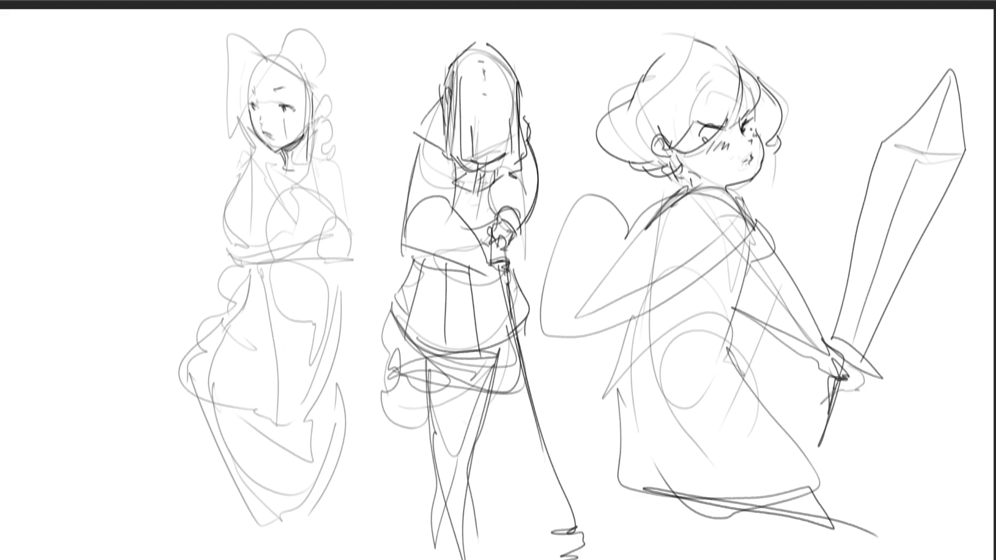
mouse_move(315, 101)
mouse_down()
mouse_move(329, 110)
mouse_move(312, 100)
mouse_up()
- Draw the left figure's hairline, hair bun and the hair's top and side outline
drag(313, 93, 318, 104)
mouse_move(265, 59)
mouse_down()
mouse_move(302, 81)
mouse_move(254, 67)
mouse_move(248, 84)
mouse_up()
mouse_move(277, 47)
mouse_down()
mouse_move(292, 44)
mouse_move(319, 61)
mouse_up()
drag(325, 70, 328, 87)
mouse_move(258, 54)
mouse_down()
mouse_move(292, 39)
mouse_move(338, 70)
mouse_up()
mouse_move(333, 107)
mouse_down()
mouse_move(347, 90)
mouse_move(326, 140)
mouse_up()
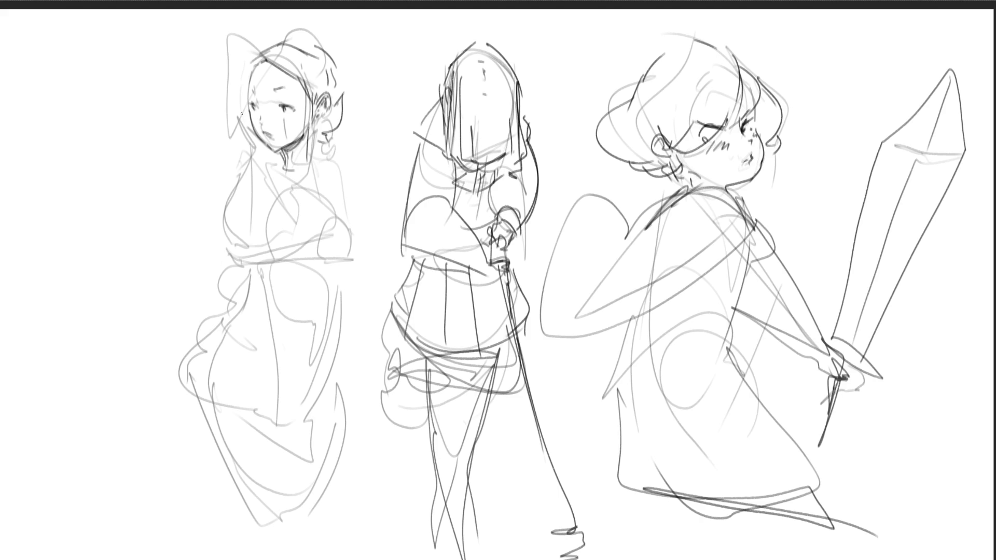
- Darken the left figure's cheek and jaw and ink her raised arm
drag(241, 103, 252, 133)
mouse_move(249, 92)
mouse_down()
mouse_move(267, 155)
mouse_move(247, 228)
mouse_up()
mouse_move(247, 162)
mouse_down()
mouse_move(243, 232)
mouse_move(231, 238)
mouse_up()
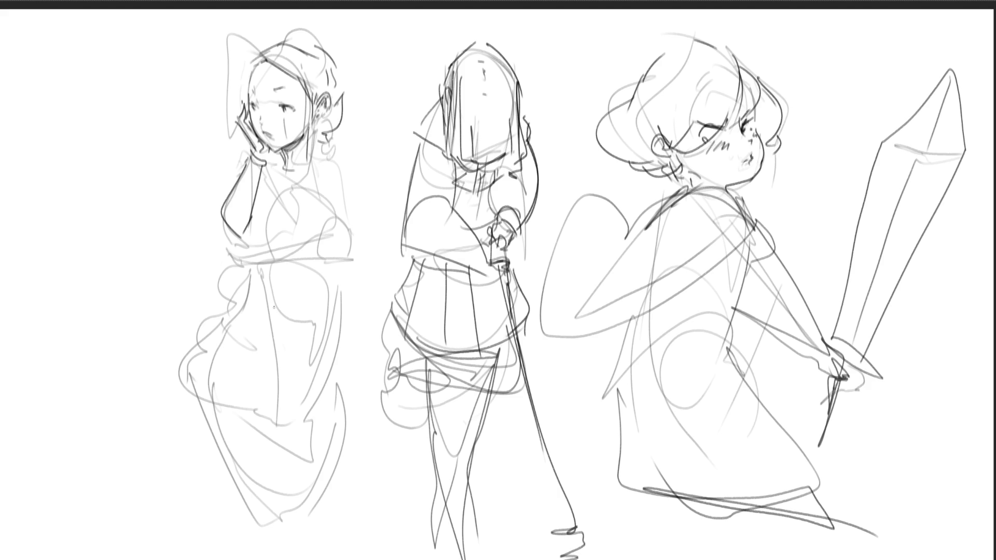
- Close the left figure's raised arm, draw her shoulder and side, and add a collar
mouse_move(225, 234)
mouse_down()
mouse_move(241, 246)
mouse_move(254, 207)
mouse_up()
drag(251, 156, 238, 182)
mouse_move(314, 162)
mouse_down()
mouse_move(353, 201)
mouse_move(359, 248)
mouse_up()
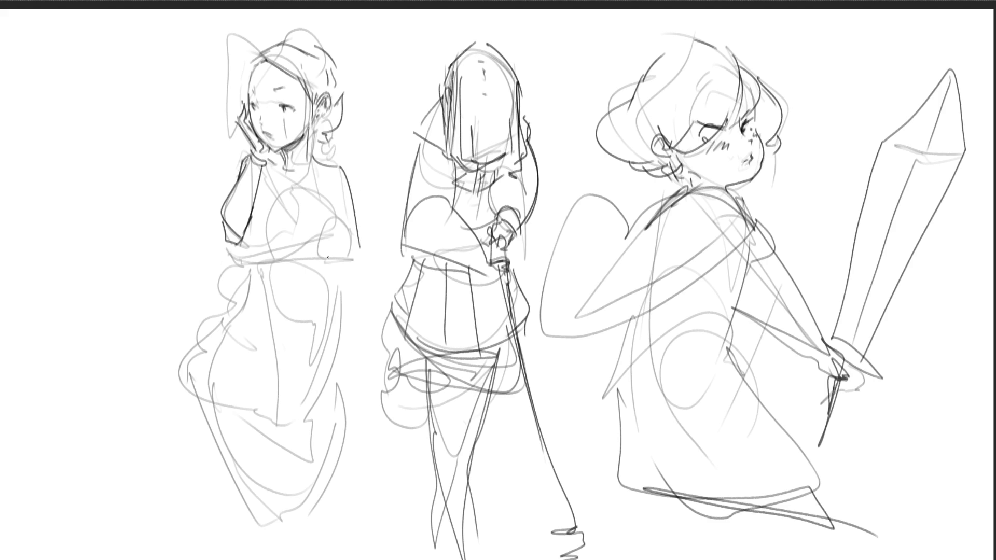
mouse_move(275, 159)
mouse_down()
mouse_move(291, 154)
mouse_move(291, 166)
mouse_up()
mouse_move(273, 158)
mouse_down()
mouse_move(305, 173)
mouse_move(271, 173)
mouse_up()
drag(270, 168, 287, 186)
mouse_move(307, 181)
mouse_down()
mouse_move(266, 183)
mouse_move(251, 224)
mouse_move(320, 193)
mouse_up()
- Outline the left figure's chest, torso, waistline, hips and skirt with its folds and hem
drag(315, 169, 334, 250)
drag(262, 258, 324, 249)
mouse_move(325, 248)
mouse_down()
mouse_move(332, 274)
mouse_move(258, 290)
mouse_up()
mouse_move(254, 251)
mouse_down()
mouse_move(249, 298)
mouse_move(277, 402)
mouse_move(327, 280)
mouse_up()
mouse_move(327, 275)
mouse_down()
mouse_move(329, 308)
mouse_move(283, 409)
mouse_up()
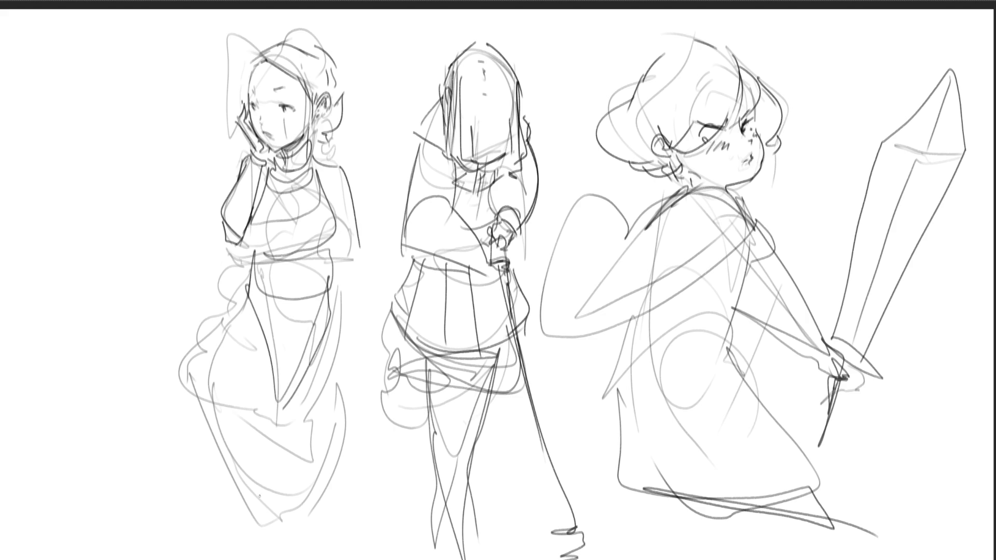
mouse_move(258, 266)
mouse_down()
mouse_move(216, 363)
mouse_move(213, 415)
mouse_up()
mouse_move(209, 374)
mouse_down()
mouse_move(340, 300)
mouse_move(344, 382)
mouse_move(297, 413)
mouse_move(353, 375)
mouse_up()
mouse_move(350, 310)
mouse_down()
mouse_move(322, 399)
mouse_move(351, 397)
mouse_move(288, 548)
mouse_up()
drag(206, 357, 259, 526)
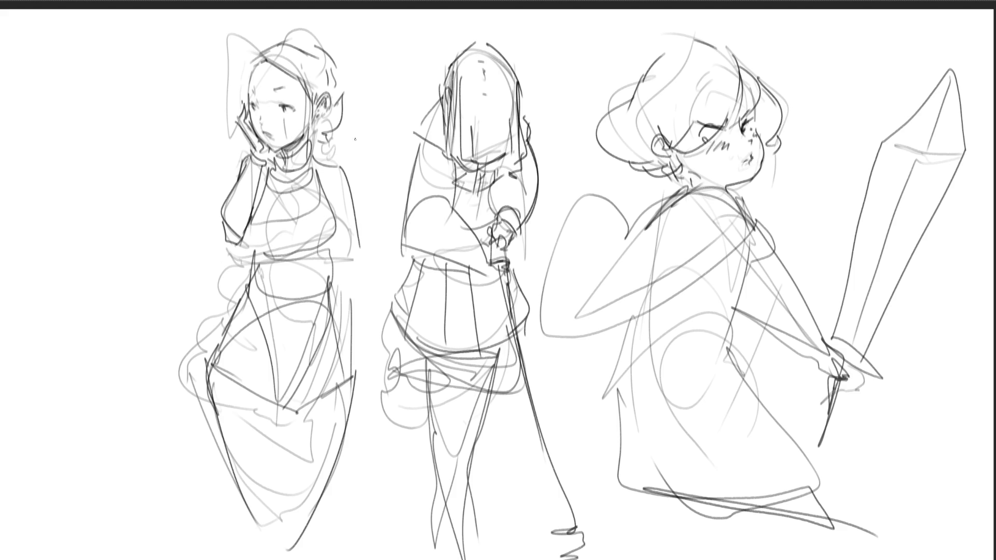
- Add hair curls below the ear and at the hip, and a ponytail down to the shoulder
mouse_move(338, 135)
mouse_down()
mouse_move(323, 147)
mouse_move(329, 164)
mouse_up()
drag(357, 269, 340, 292)
drag(359, 300, 357, 329)
drag(266, 44, 218, 104)
mouse_move(233, 30)
mouse_down()
mouse_move(212, 134)
mouse_move(225, 172)
mouse_up()
mouse_move(263, 39)
mouse_down()
mouse_move(242, 148)
mouse_move(224, 58)
mouse_move(232, 164)
mouse_move(245, 174)
mouse_up()
mouse_move(248, 54)
mouse_down()
mouse_move(249, 70)
mouse_move(302, 49)
mouse_up()
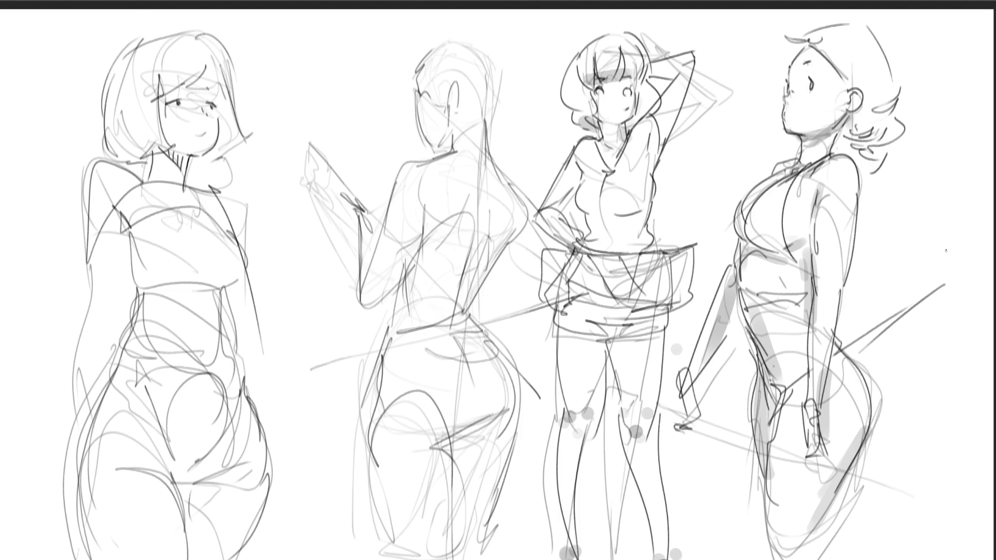
- Mirror the canvas and ink the rightmost figure's eye, eyelid arc and marks under the eye
key(m)
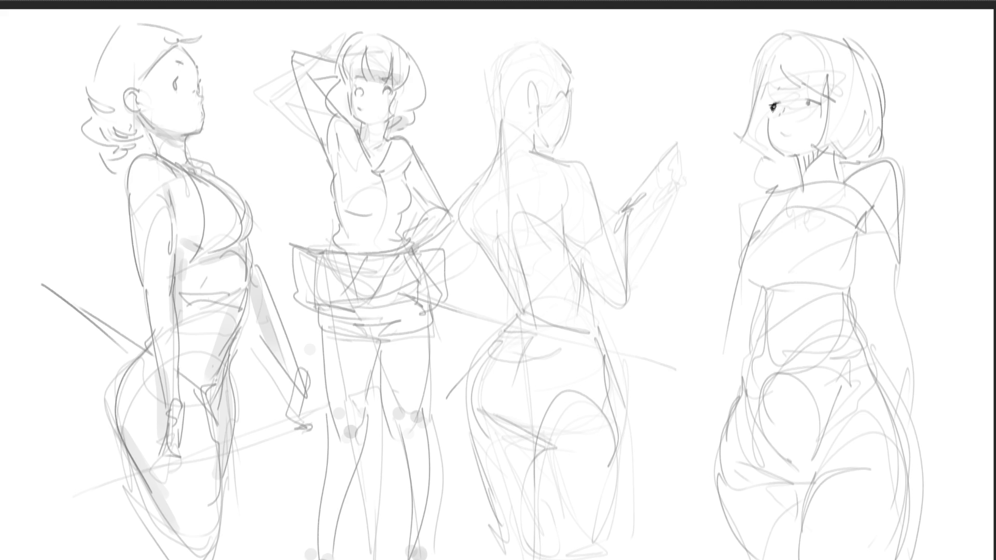
drag(774, 105, 771, 107)
drag(765, 92, 775, 89)
drag(783, 105, 789, 136)
key(ctrl+z)
mouse_move(801, 112)
mouse_down()
mouse_move(776, 117)
mouse_move(769, 135)
mouse_move(776, 149)
mouse_move(825, 149)
mouse_move(801, 189)
mouse_move(824, 156)
mouse_move(801, 172)
mouse_up()
- Hatch the rightmost figure's neck and outline the top, left curl and bangs of her bob
drag(804, 155, 807, 167)
drag(810, 155, 810, 164)
drag(814, 154, 818, 158)
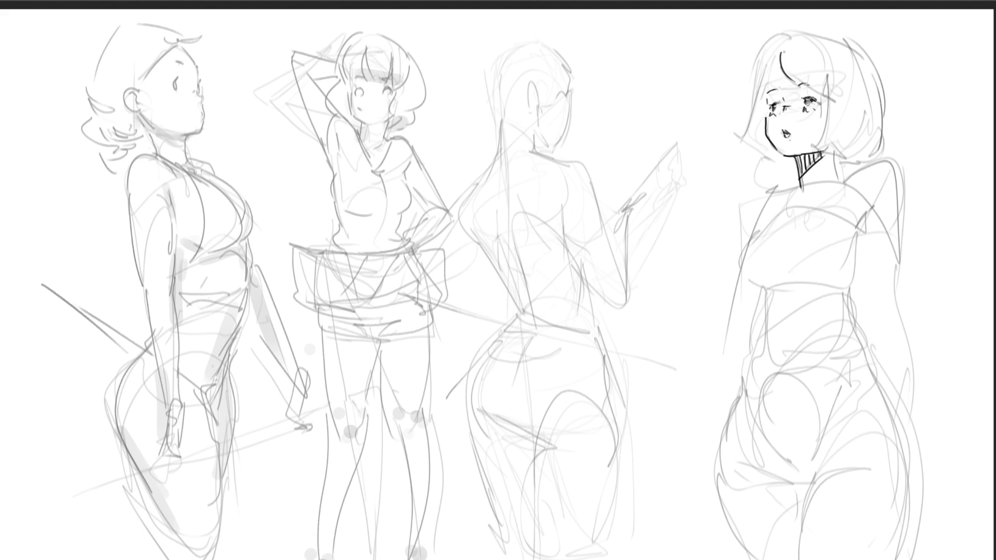
mouse_move(781, 51)
mouse_down()
mouse_move(819, 68)
mouse_move(765, 91)
mouse_move(736, 140)
mouse_move(725, 119)
mouse_move(752, 121)
mouse_move(744, 127)
mouse_up()
drag(755, 59, 746, 129)
mouse_move(778, 33)
mouse_down()
mouse_move(745, 91)
mouse_move(753, 74)
mouse_move(827, 30)
mouse_move(854, 45)
mouse_up()
mouse_move(805, 84)
mouse_down()
mouse_move(832, 76)
mouse_move(829, 46)
mouse_move(832, 89)
mouse_up()
mouse_move(815, 71)
mouse_down()
mouse_move(834, 93)
mouse_move(826, 133)
mouse_move(842, 158)
mouse_up()
mouse_move(747, 122)
mouse_down()
mouse_move(763, 158)
mouse_move(790, 162)
mouse_up()
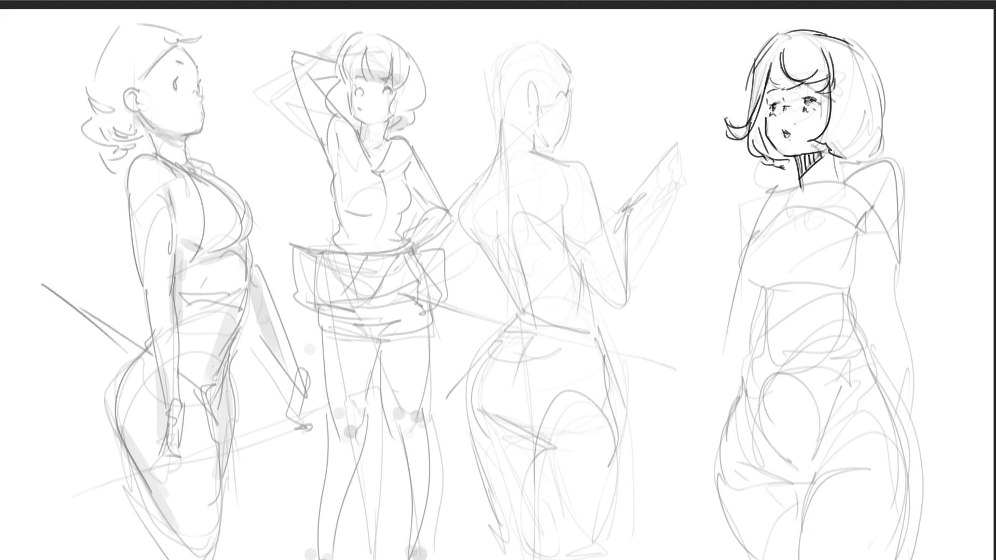
- Outline the hair's right side with lower curls, undoing stray strokes, and draw the collar
mouse_move(850, 43)
mouse_down()
mouse_move(881, 96)
mouse_move(861, 134)
mouse_up()
mouse_move(888, 90)
mouse_down()
mouse_move(878, 143)
mouse_move(845, 158)
mouse_move(878, 146)
mouse_up()
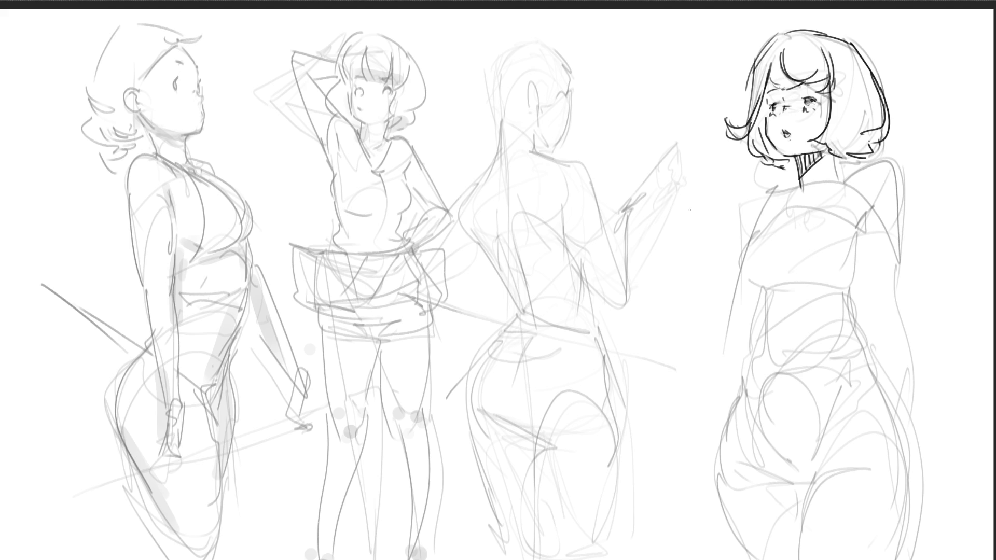
key(ctrl+z)
mouse_move(856, 48)
mouse_down()
mouse_move(871, 140)
mouse_move(853, 144)
mouse_up()
mouse_move(877, 138)
mouse_down()
mouse_move(871, 154)
mouse_move(846, 158)
mouse_up()
mouse_move(890, 138)
mouse_down()
mouse_move(885, 154)
mouse_move(836, 183)
mouse_up()
key(ctrl+z)
key(ctrl+z)
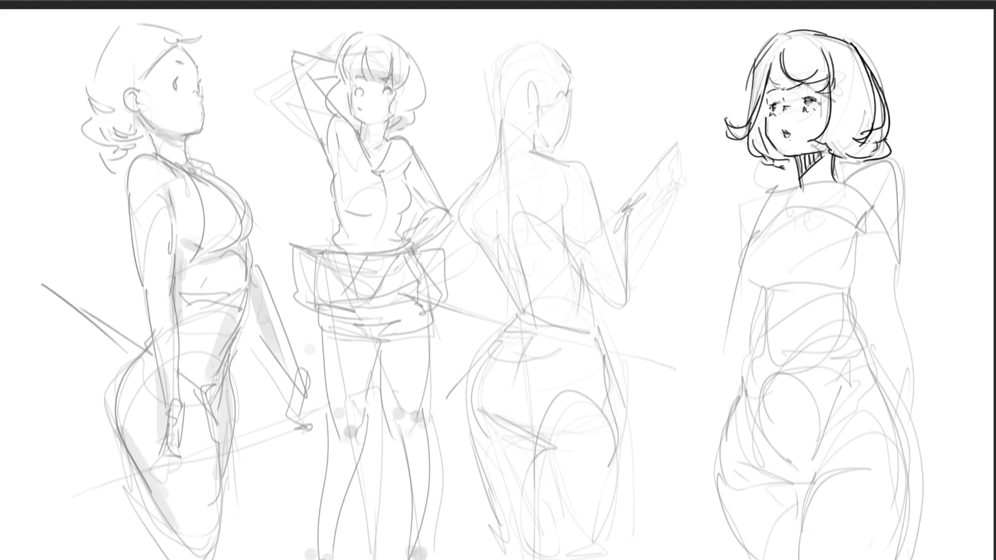
mouse_move(848, 162)
mouse_down()
mouse_move(805, 197)
mouse_move(822, 188)
mouse_move(786, 200)
mouse_move(783, 179)
mouse_move(788, 202)
mouse_up()
drag(853, 169, 788, 199)
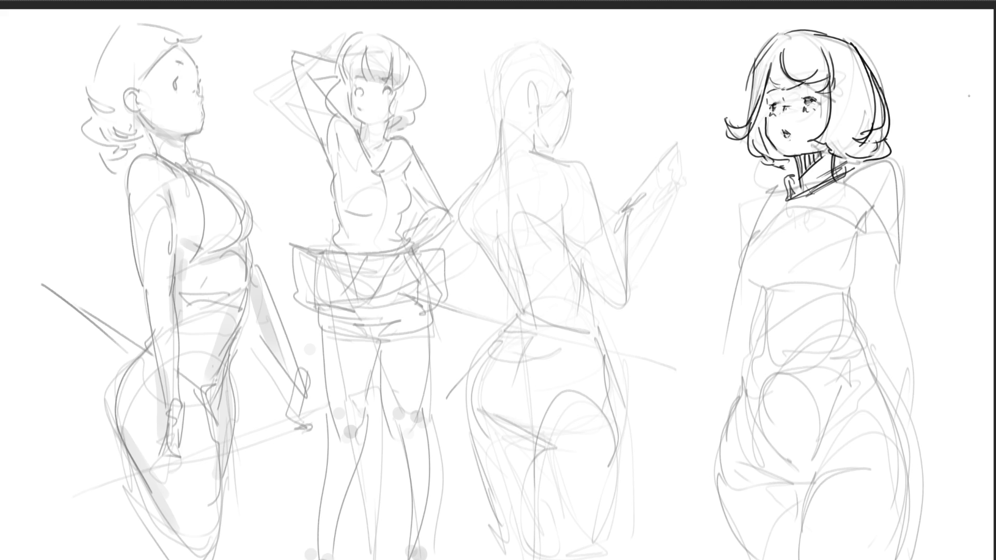
- Ink the rightmost figure's right shoulder and sleeve, plus her left shoulder and upper arm
mouse_move(875, 199)
mouse_down()
mouse_move(858, 222)
mouse_move(879, 238)
mouse_move(915, 233)
mouse_up()
drag(901, 213, 902, 233)
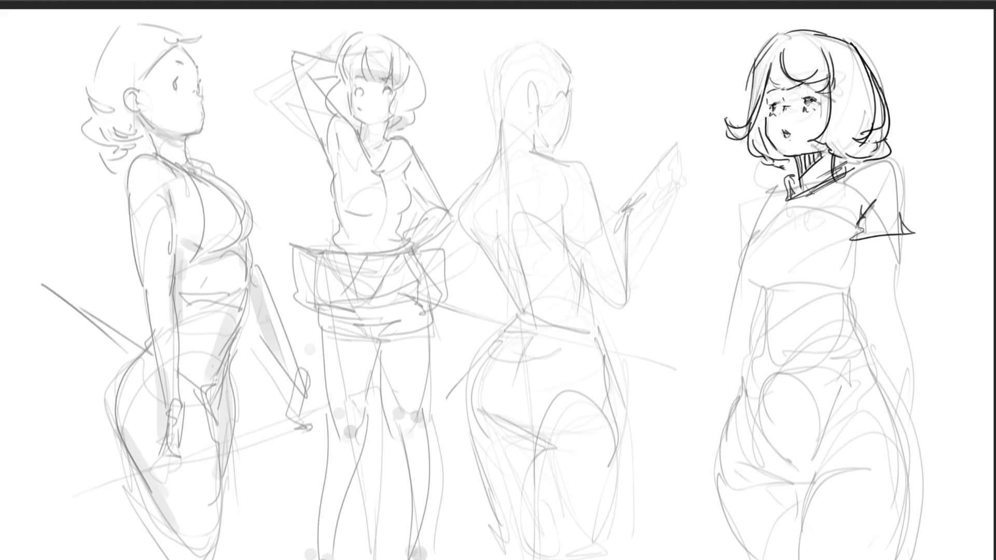
drag(898, 175, 891, 219)
drag(842, 181, 874, 161)
drag(873, 159, 897, 214)
drag(901, 213, 880, 218)
drag(764, 214, 753, 235)
drag(781, 188, 768, 206)
mouse_move(773, 188)
mouse_down()
mouse_move(751, 224)
mouse_move(755, 242)
mouse_up()
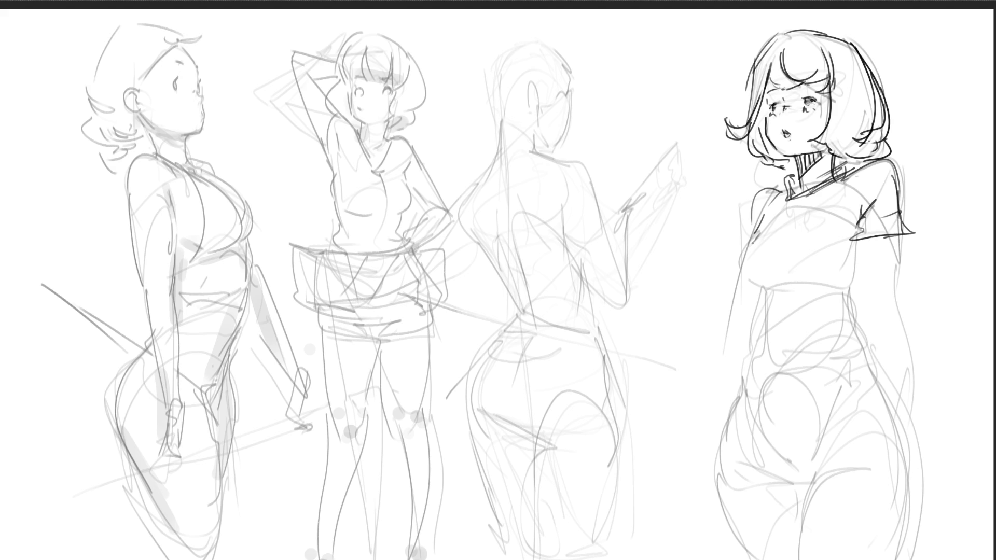
- Draw the collar front, left torso, and the bust with its under-bust line
mouse_move(783, 203)
mouse_down()
mouse_move(789, 219)
mouse_move(742, 256)
mouse_move(762, 283)
mouse_up()
mouse_move(758, 236)
mouse_down()
mouse_move(821, 213)
mouse_move(856, 220)
mouse_up()
mouse_move(857, 220)
mouse_down()
mouse_move(850, 270)
mouse_move(829, 282)
mouse_up()
drag(758, 282, 840, 277)
mouse_move(768, 286)
mouse_down()
mouse_move(762, 299)
mouse_move(755, 292)
mouse_move(750, 352)
mouse_move(854, 347)
mouse_up()
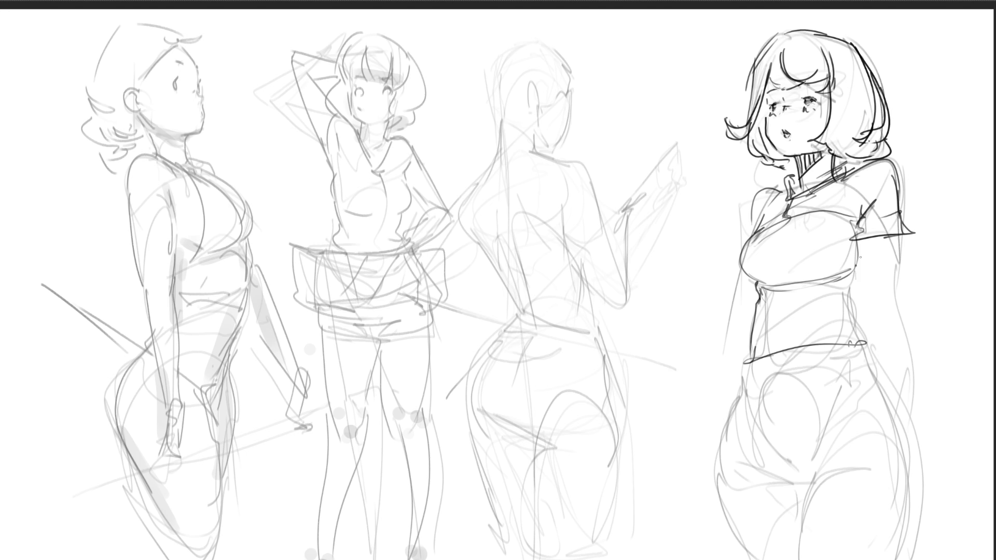
- Extend the arms past the waist with a hand, trace the left side, and draw a doubled waistband
drag(857, 239, 865, 294)
drag(897, 251, 909, 361)
mouse_move(859, 293)
mouse_down()
mouse_move(879, 371)
mouse_move(909, 400)
mouse_up()
drag(903, 397, 904, 405)
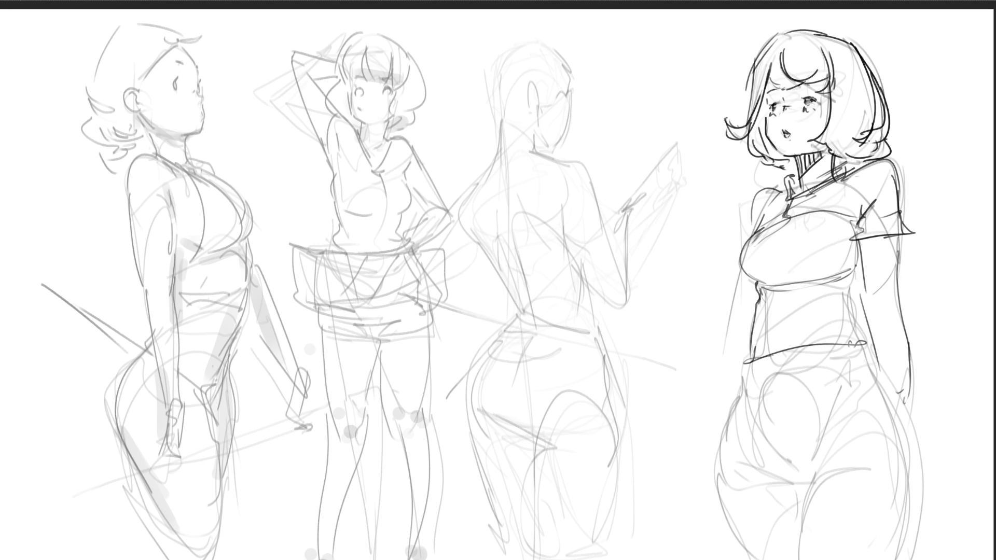
drag(743, 275, 733, 388)
drag(747, 355, 864, 337)
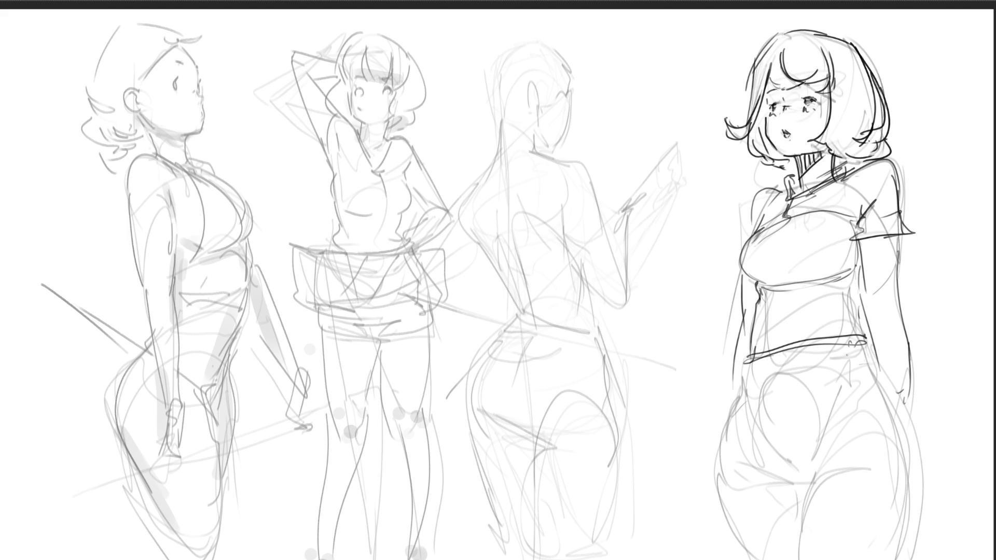
mouse_move(753, 355)
mouse_down()
mouse_move(733, 386)
mouse_move(814, 341)
mouse_move(778, 358)
mouse_move(797, 342)
mouse_move(850, 343)
mouse_up()
mouse_move(853, 346)
mouse_down()
mouse_move(865, 340)
mouse_move(866, 358)
mouse_up()
- Ink the waistband, pocket, shorts hem, hip curves and thigh lines in dark line
mouse_move(829, 362)
mouse_down()
mouse_move(802, 363)
mouse_move(769, 413)
mouse_move(771, 433)
mouse_up()
drag(774, 358, 791, 453)
drag(834, 349, 884, 389)
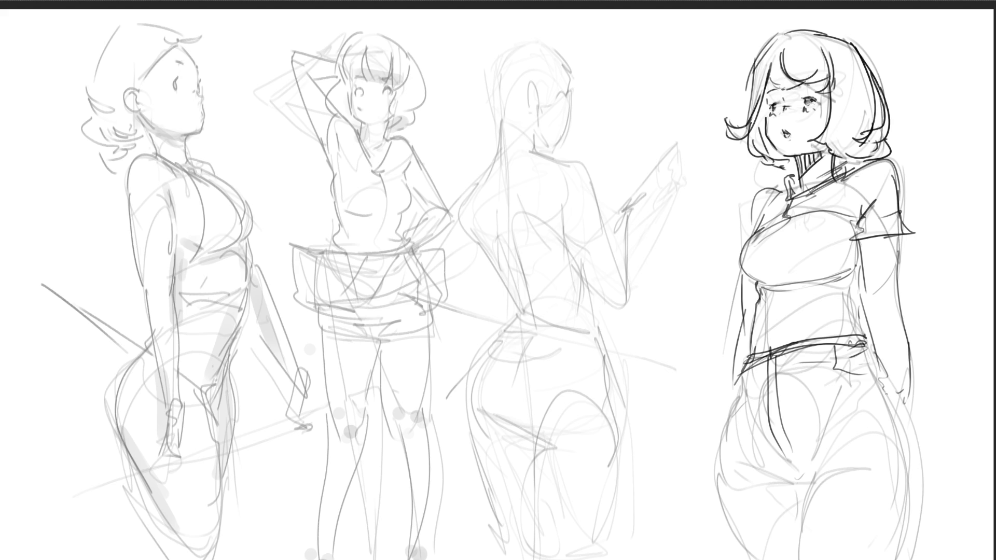
mouse_move(740, 371)
mouse_down()
mouse_move(722, 445)
mouse_move(792, 477)
mouse_move(910, 463)
mouse_up()
mouse_move(871, 363)
mouse_down()
mouse_move(921, 487)
mouse_move(792, 487)
mouse_up()
drag(802, 473, 928, 471)
drag(926, 469, 921, 478)
mouse_move(809, 473)
mouse_down()
mouse_move(800, 559)
mouse_move(916, 503)
mouse_move(908, 554)
mouse_up()
mouse_move(928, 473)
mouse_down()
mouse_move(918, 556)
mouse_move(905, 559)
mouse_up()
drag(720, 469, 755, 559)
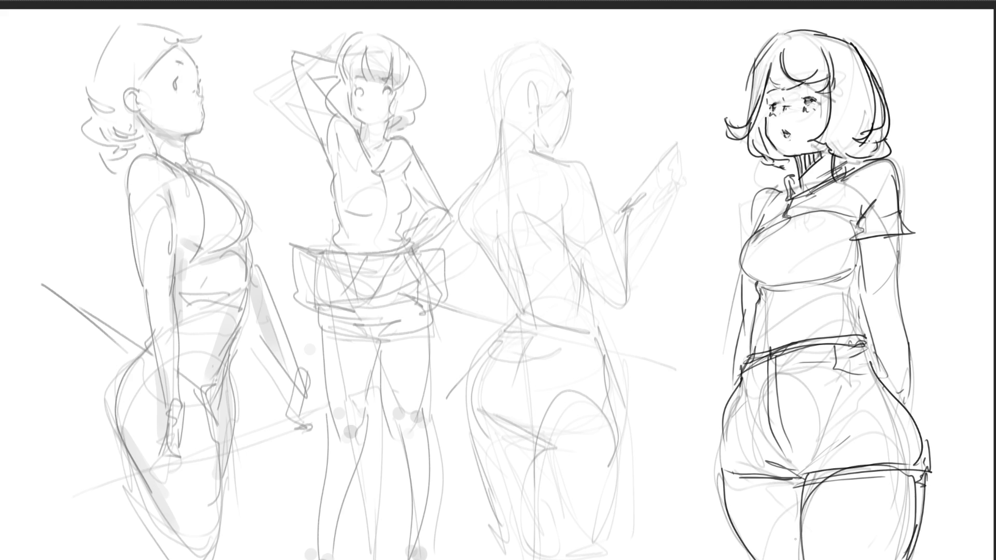
- Ink the rightmost figure's right arm, forearm and hand near the hip, plus the left arm and shoulder
mouse_move(895, 241)
mouse_down()
mouse_move(901, 288)
mouse_move(872, 313)
mouse_up()
drag(904, 283, 886, 299)
drag(896, 297, 874, 321)
mouse_move(858, 262)
mouse_down()
mouse_move(859, 319)
mouse_move(919, 366)
mouse_up()
mouse_move(910, 375)
mouse_down()
mouse_move(887, 386)
mouse_move(914, 397)
mouse_up()
mouse_move(899, 399)
mouse_down()
mouse_move(918, 394)
mouse_move(916, 406)
mouse_up()
drag(743, 272, 748, 314)
mouse_move(730, 236)
mouse_down()
mouse_move(744, 241)
mouse_move(753, 195)
mouse_up()
drag(736, 302, 724, 393)
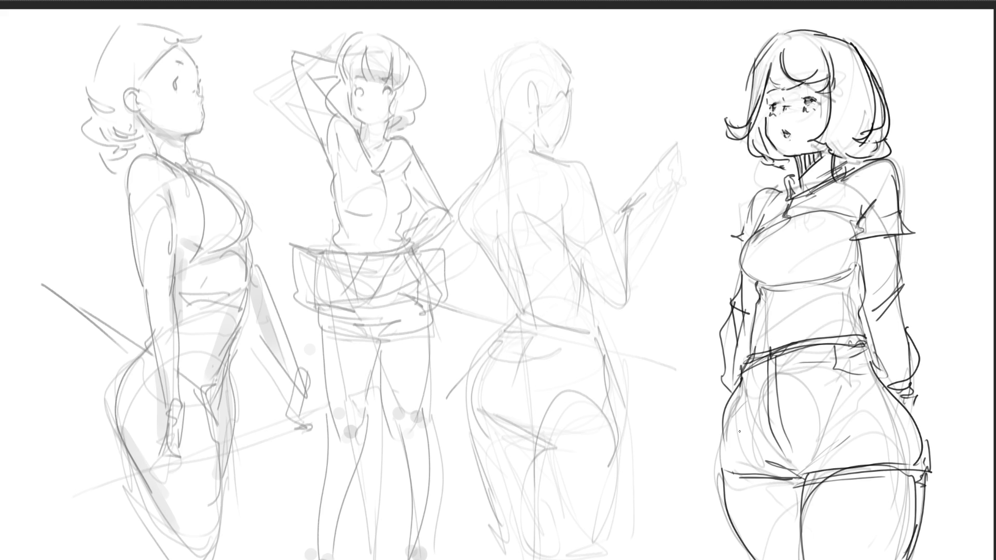
- Redraw the forearm line, darken the left arm and wrist, and add a dark stroke to the bangs
mouse_move(867, 236)
mouse_down()
mouse_move(892, 389)
mouse_move(890, 294)
mouse_move(906, 380)
mouse_up()
key(ctrl+z)
drag(886, 234, 909, 379)
drag(896, 233, 902, 336)
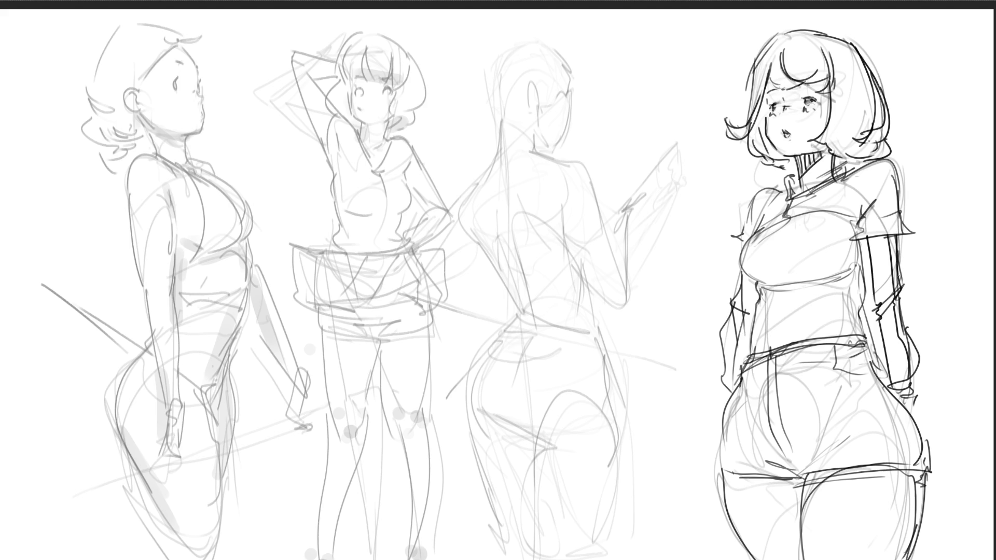
mouse_move(749, 279)
mouse_down()
mouse_move(726, 333)
mouse_move(733, 387)
mouse_up()
mouse_move(901, 402)
mouse_down()
mouse_move(917, 397)
mouse_move(912, 425)
mouse_up()
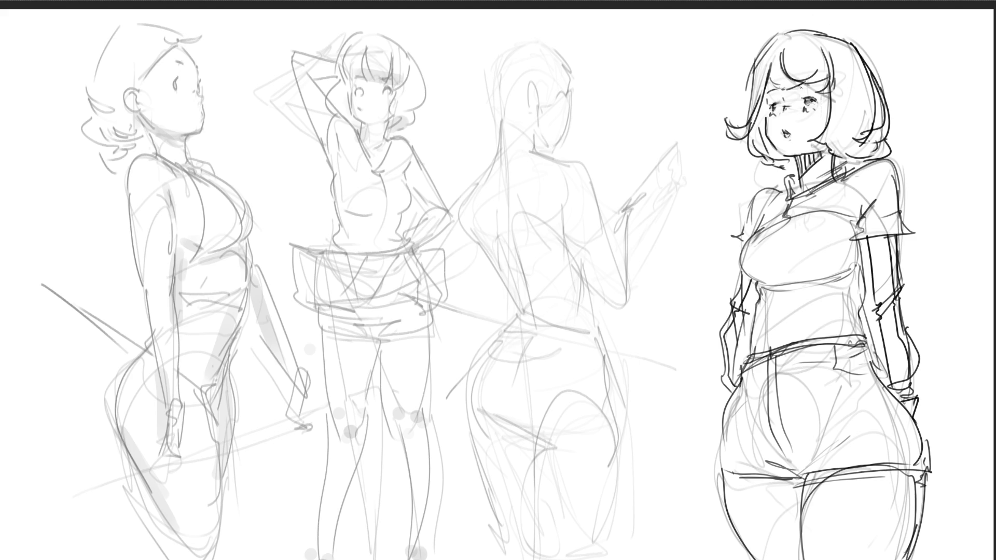
mouse_move(797, 86)
mouse_down()
mouse_move(815, 78)
mouse_move(777, 84)
mouse_up()
- Ink the back-view figure's pointing hand and raised forearm outline
mouse_move(618, 192)
mouse_down()
mouse_move(627, 185)
mouse_move(617, 205)
mouse_move(652, 172)
mouse_move(641, 200)
mouse_move(655, 162)
mouse_move(646, 196)
mouse_move(620, 223)
mouse_up()
drag(640, 205, 633, 209)
drag(632, 211, 629, 253)
mouse_move(622, 216)
mouse_down()
mouse_move(612, 250)
mouse_move(630, 303)
mouse_up()
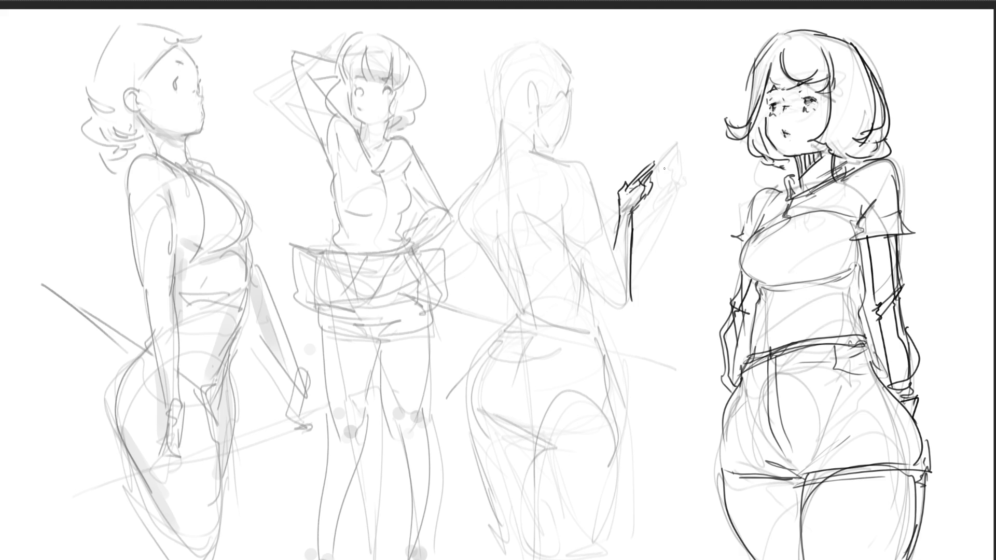
- Trace the back figure's side contour, shoulder line, neck, head and ear
mouse_move(496, 160)
mouse_down()
mouse_move(479, 183)
mouse_move(487, 244)
mouse_up()
drag(533, 151, 599, 205)
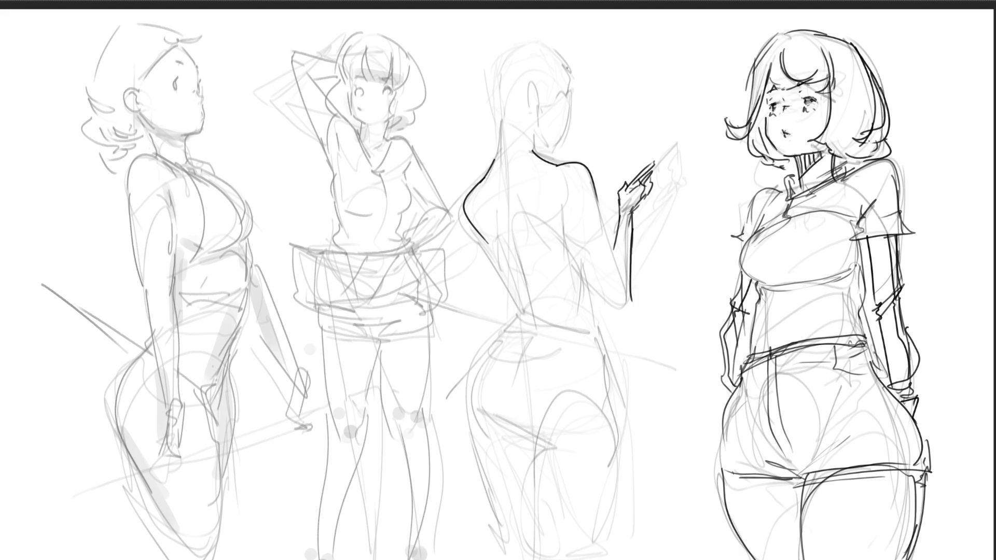
mouse_move(534, 151)
mouse_down()
mouse_move(532, 140)
mouse_move(496, 164)
mouse_up()
mouse_move(540, 134)
mouse_down()
mouse_move(534, 141)
mouse_move(552, 153)
mouse_move(571, 110)
mouse_up()
drag(534, 45, 575, 106)
drag(540, 108, 529, 86)
drag(523, 47, 496, 78)
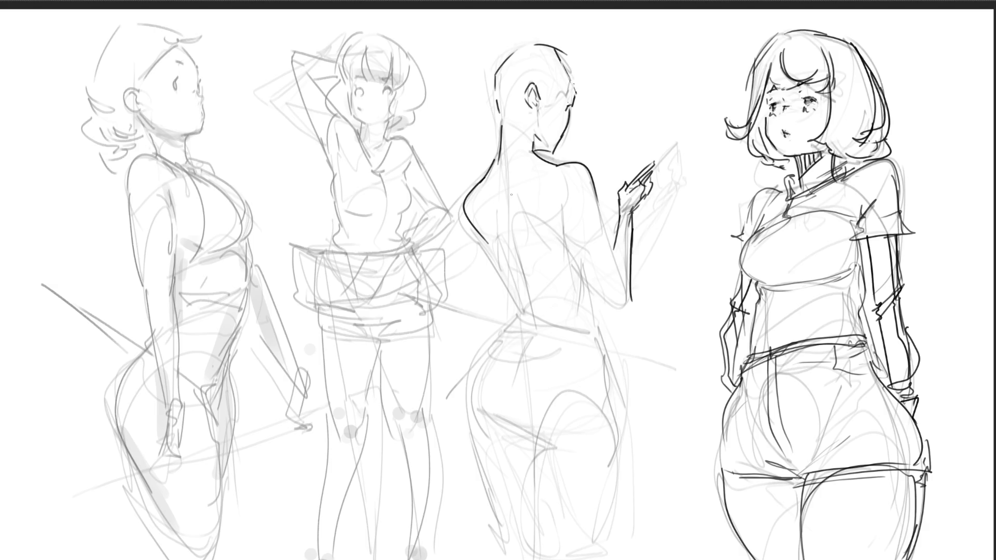
- Draw the spine, elbow, upper arm and side, redoing the back contour longer
drag(501, 177, 524, 275)
mouse_move(564, 208)
mouse_down()
mouse_move(570, 240)
mouse_move(623, 307)
mouse_up()
drag(595, 205, 615, 255)
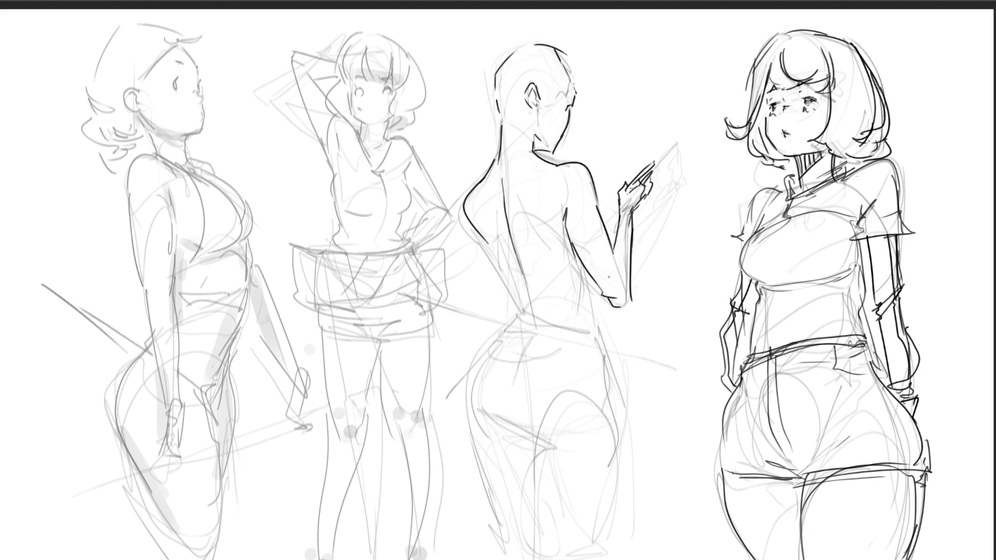
drag(587, 285, 595, 338)
drag(489, 247, 507, 290)
key(ctrl+z)
mouse_move(488, 246)
mouse_down()
mouse_move(525, 304)
mouse_move(517, 319)
mouse_move(534, 306)
mouse_move(535, 320)
mouse_move(546, 311)
mouse_up()
key(ctrl+z)
mouse_move(517, 221)
mouse_down()
mouse_move(535, 252)
mouse_move(502, 230)
mouse_up()
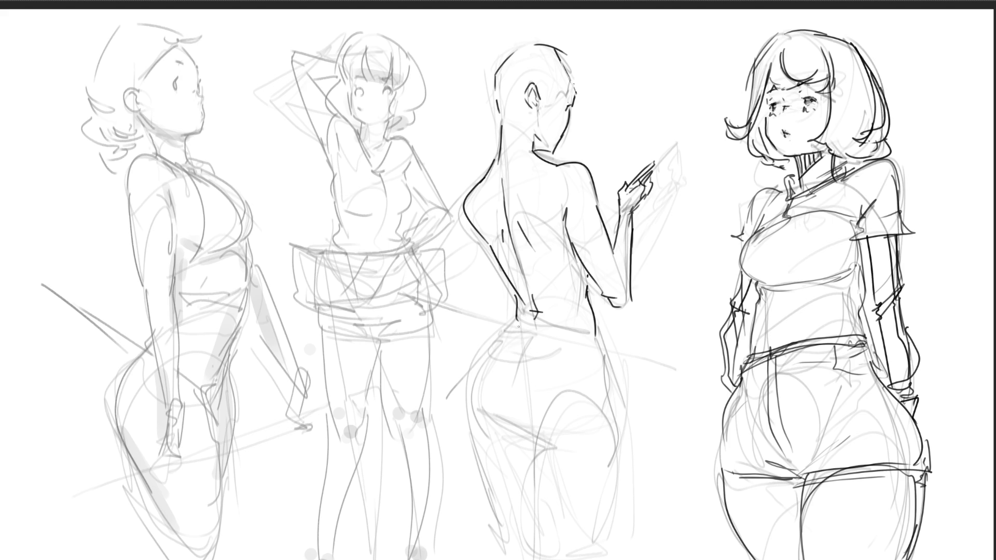
- Ink the lower back, buttocks and hip line, redrawing the buttock and left hip curves
mouse_move(516, 319)
mouse_down()
mouse_move(498, 352)
mouse_move(523, 366)
mouse_move(562, 365)
mouse_move(537, 323)
mouse_move(549, 365)
mouse_move(604, 359)
mouse_up()
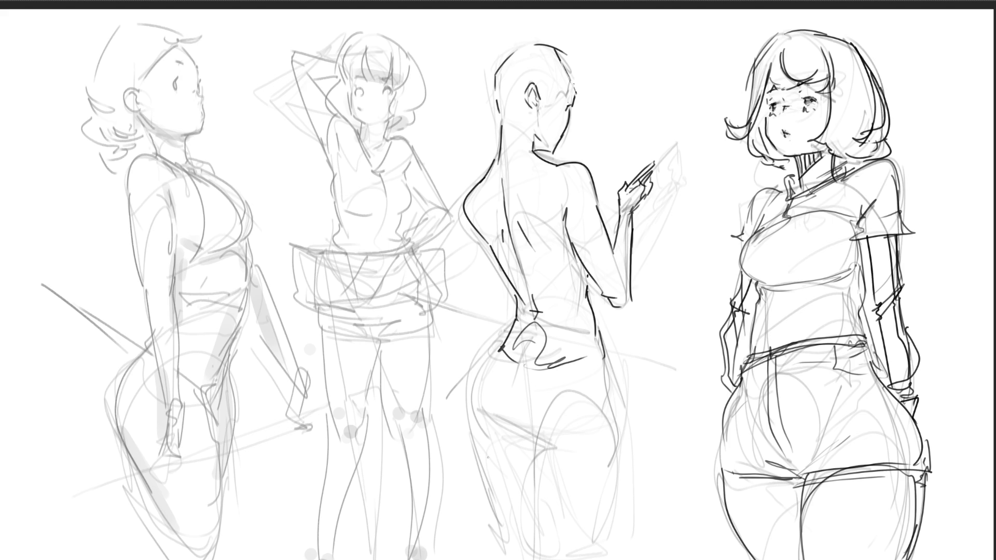
drag(599, 332, 613, 484)
drag(493, 434, 542, 467)
mouse_move(487, 390)
mouse_down()
mouse_move(501, 440)
mouse_move(566, 462)
mouse_up()
key(ctrl+z)
key(ctrl+z)
mouse_move(481, 418)
mouse_down()
mouse_move(539, 452)
mouse_move(563, 450)
mouse_up()
mouse_move(499, 345)
mouse_down()
mouse_move(482, 456)
mouse_move(519, 559)
mouse_move(537, 465)
mouse_move(539, 539)
mouse_move(608, 496)
mouse_move(579, 554)
mouse_up()
key(ctrl+z)
- Ink the back figure's left leg, waistline and right hip and thigh outline
mouse_move(475, 426)
mouse_down()
mouse_move(518, 555)
mouse_move(543, 557)
mouse_up()
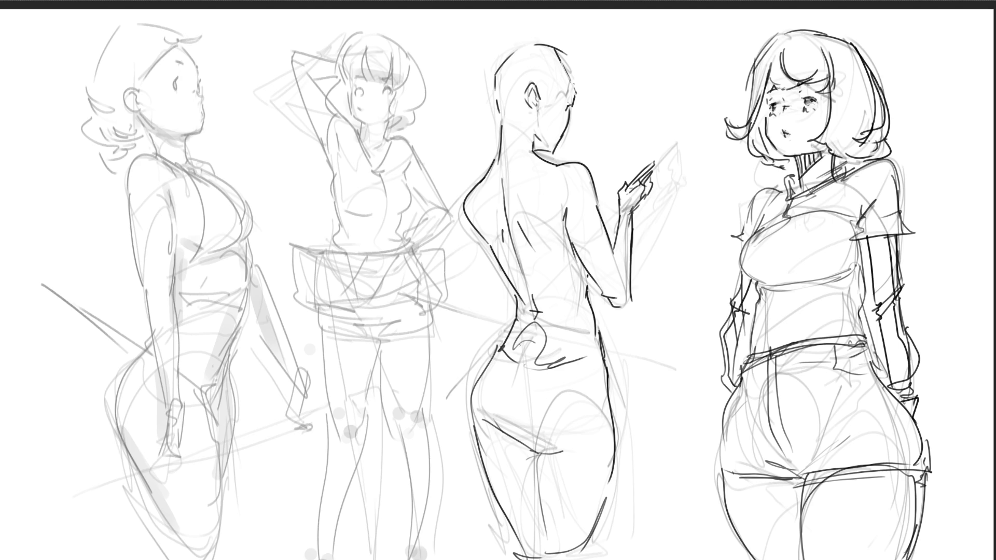
mouse_move(512, 332)
mouse_down()
mouse_move(599, 341)
mouse_move(599, 430)
mouse_up()
mouse_move(595, 353)
mouse_down()
mouse_move(604, 454)
mouse_move(593, 532)
mouse_up()
drag(605, 500, 594, 541)
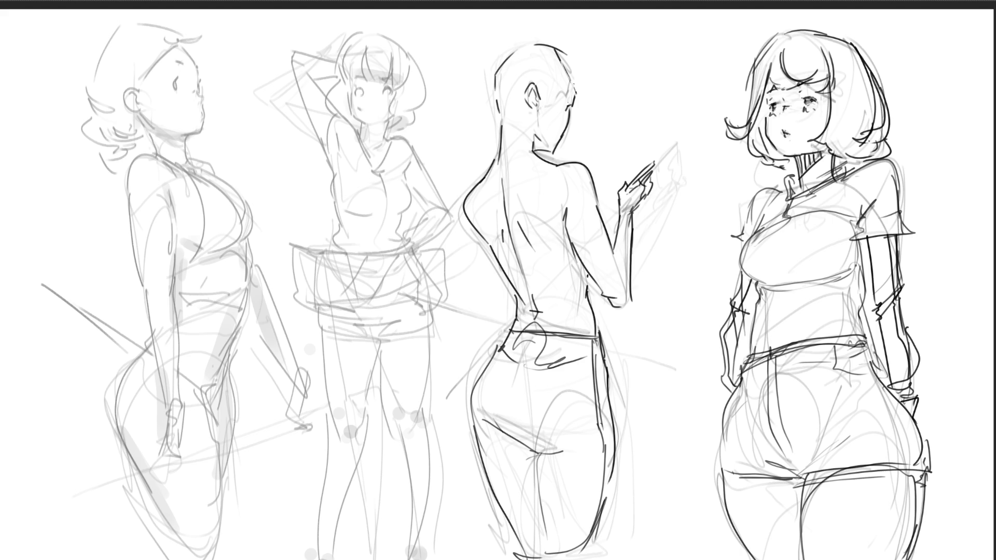
drag(620, 451, 597, 552)
- Ink the second figure's lash line, face curve, fringe and hair outline
drag(382, 90, 392, 87)
mouse_move(336, 77)
mouse_down()
mouse_move(322, 97)
mouse_move(346, 118)
mouse_up()
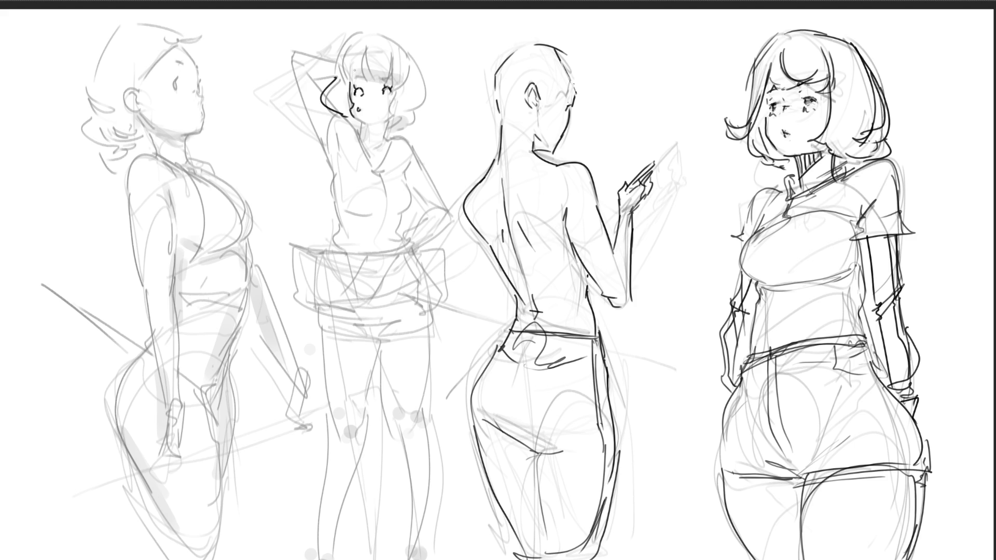
mouse_move(352, 32)
mouse_down()
mouse_move(345, 81)
mouse_move(398, 82)
mouse_up()
drag(400, 55, 391, 79)
mouse_move(359, 27)
mouse_down()
mouse_move(382, 26)
mouse_move(418, 92)
mouse_move(396, 95)
mouse_move(398, 117)
mouse_up()
mouse_move(415, 60)
mouse_down()
mouse_move(410, 120)
mouse_move(393, 130)
mouse_move(362, 125)
mouse_move(387, 144)
mouse_move(359, 141)
mouse_up()
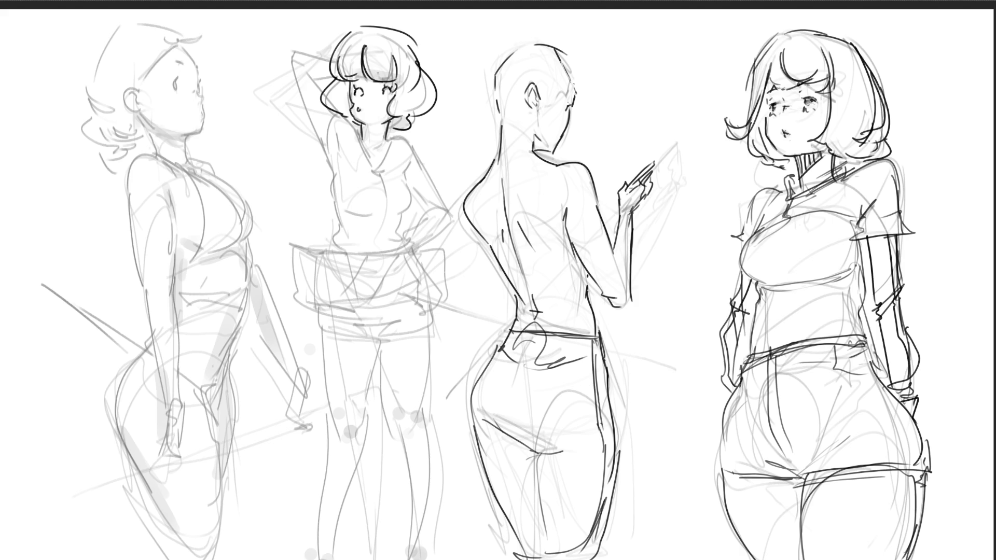
- Ink the second figure's neck, V-neck collar, raised arm, torso side and shirt hem
mouse_move(388, 122)
mouse_down()
mouse_move(384, 147)
mouse_move(406, 139)
mouse_move(375, 169)
mouse_up()
mouse_move(399, 143)
mouse_down()
mouse_move(415, 137)
mouse_move(428, 175)
mouse_up()
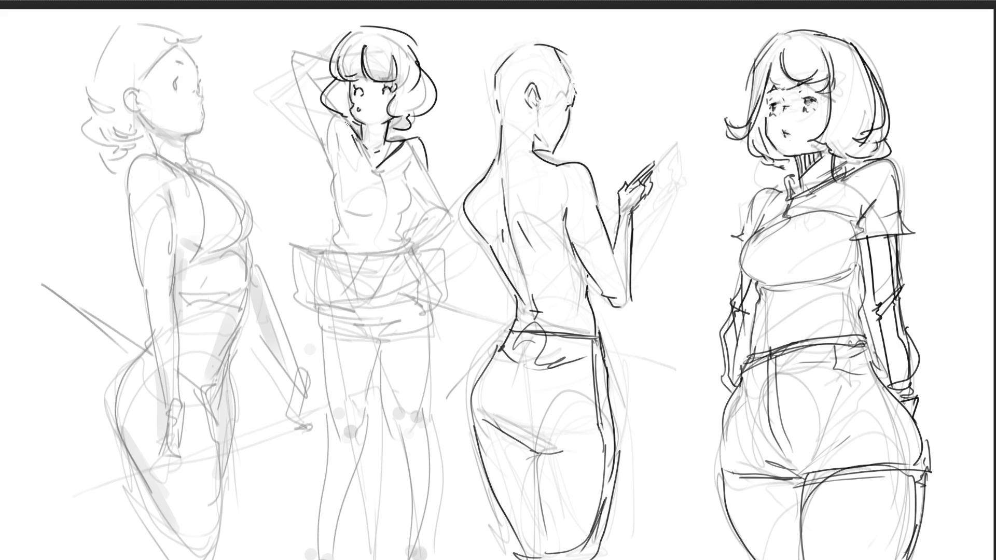
drag(288, 61, 318, 138)
drag(294, 55, 329, 67)
mouse_move(317, 133)
mouse_down()
mouse_move(337, 168)
mouse_move(331, 236)
mouse_move(344, 248)
mouse_move(401, 246)
mouse_up()
mouse_move(334, 255)
mouse_down()
mouse_move(402, 244)
mouse_move(410, 159)
mouse_move(415, 210)
mouse_up()
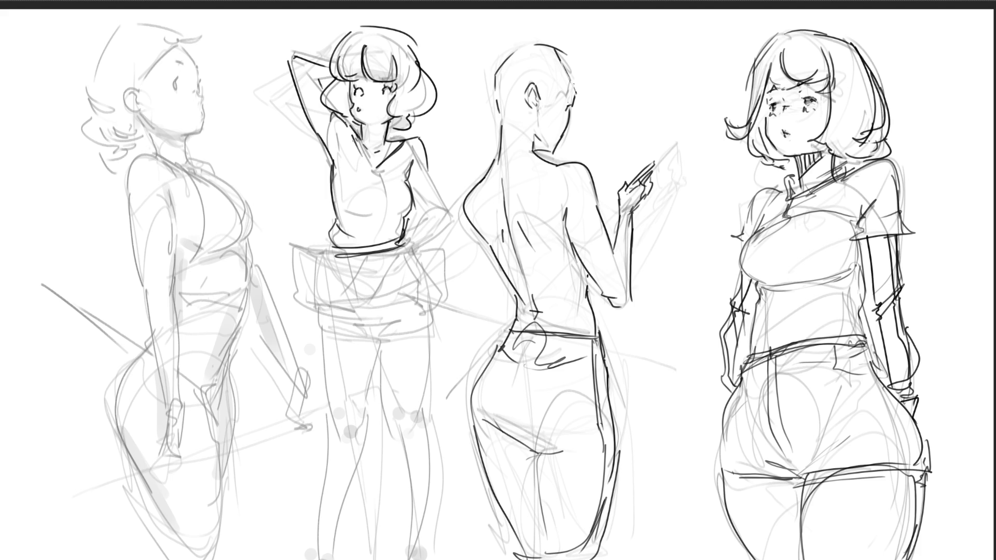
- Add the raised arm's armpit edge, the sleeve, and the arm with hand on hip
drag(344, 114, 336, 158)
mouse_move(428, 161)
mouse_down()
mouse_move(409, 177)
mouse_move(446, 216)
mouse_up()
drag(408, 184, 430, 233)
drag(440, 222, 449, 236)
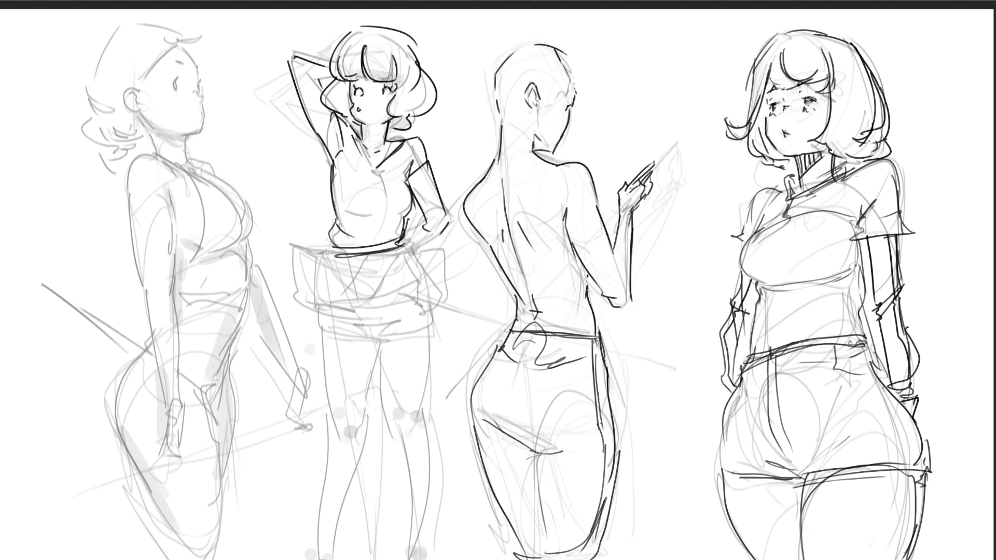
- Ink the first figure's hand, fingers and leg line, then the second figure's hip and forearm
mouse_move(174, 377)
mouse_down()
mouse_move(165, 401)
mouse_move(185, 411)
mouse_move(169, 418)
mouse_move(183, 418)
mouse_move(191, 462)
mouse_up()
mouse_move(185, 422)
mouse_down()
mouse_move(190, 455)
mouse_move(158, 456)
mouse_move(190, 459)
mouse_move(190, 495)
mouse_move(179, 484)
mouse_up()
drag(155, 449, 174, 489)
drag(156, 452, 180, 501)
drag(178, 466, 187, 521)
drag(182, 483, 188, 511)
drag(180, 475, 192, 539)
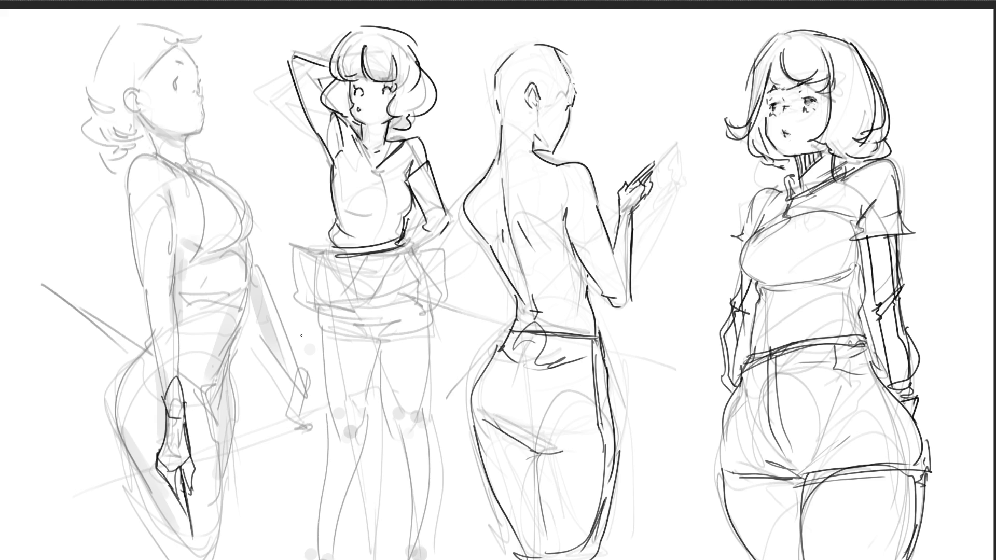
mouse_move(408, 231)
mouse_down()
mouse_move(400, 262)
mouse_move(413, 254)
mouse_move(418, 268)
mouse_move(425, 258)
mouse_up()
mouse_move(437, 208)
mouse_down()
mouse_move(408, 237)
mouse_move(450, 240)
mouse_move(407, 254)
mouse_move(412, 229)
mouse_up()
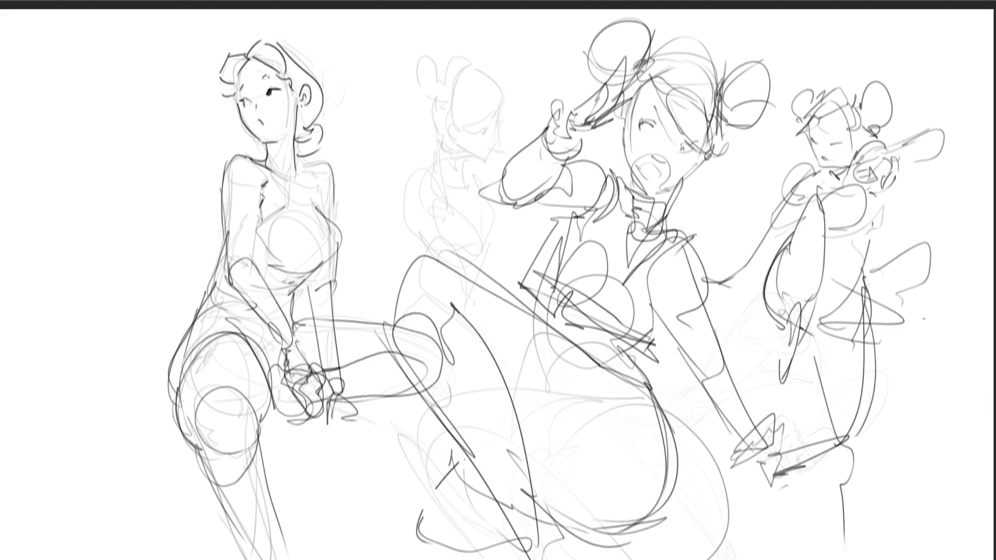
- Soft-erase the middle bun-haired sketch and begin inking the small right figure's hand near her face
mouse_move(648, 62)
mouse_down()
mouse_move(582, 111)
mouse_move(642, 441)
mouse_move(819, 217)
mouse_move(809, 456)
mouse_move(617, 457)
mouse_move(366, 430)
mouse_up()
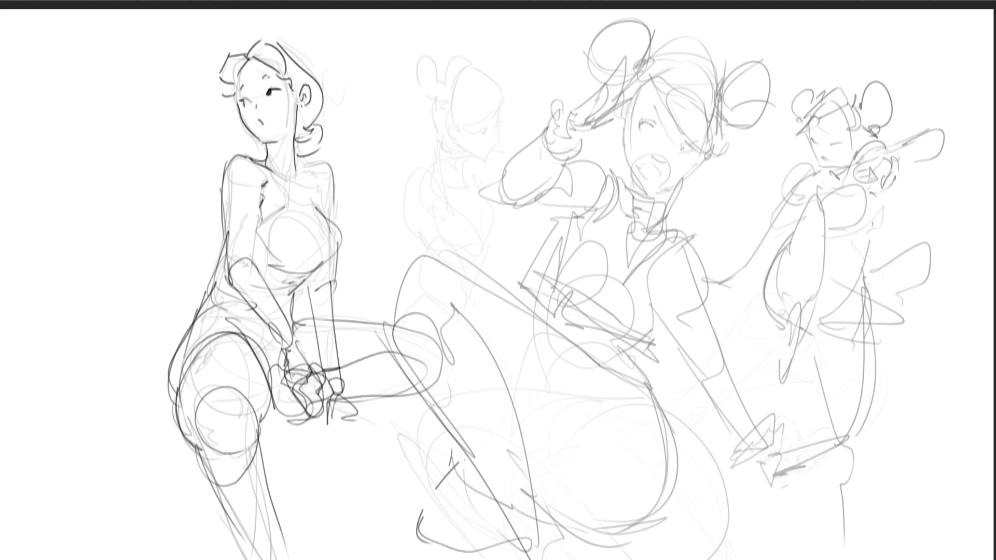
drag(870, 160, 852, 179)
mouse_move(852, 179)
mouse_down()
mouse_move(875, 180)
mouse_move(887, 156)
mouse_move(895, 167)
mouse_move(881, 189)
mouse_move(895, 151)
mouse_up()
mouse_move(894, 152)
mouse_down()
mouse_move(901, 165)
mouse_move(938, 130)
mouse_move(904, 162)
mouse_up()
- Draw the small figure's outstretched forearm edges, undoing and redrawing misplaced strokes
drag(931, 129, 876, 156)
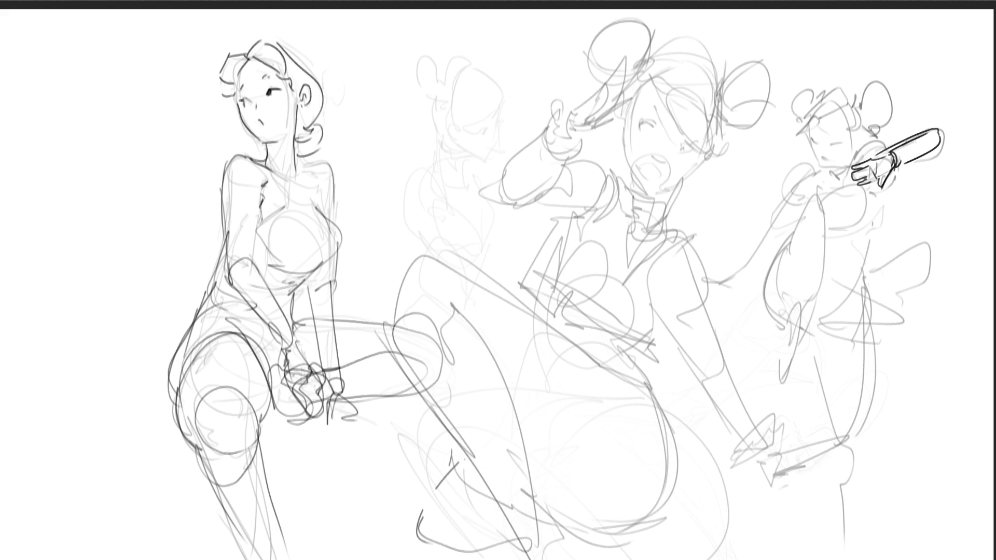
key(ctrl+z)
key(ctrl+z)
key(ctrl+z)
drag(936, 135, 939, 150)
drag(937, 150, 901, 166)
key(ctrl+z)
key(ctrl+z)
key(ctrl+z)
mouse_move(927, 128)
mouse_down()
mouse_move(881, 149)
mouse_move(904, 149)
mouse_move(907, 139)
mouse_move(906, 149)
mouse_move(855, 166)
mouse_move(879, 159)
mouse_move(900, 173)
mouse_move(870, 193)
mouse_up()
key(ctrl+z)
key(ctrl+z)
key(ctrl+z)
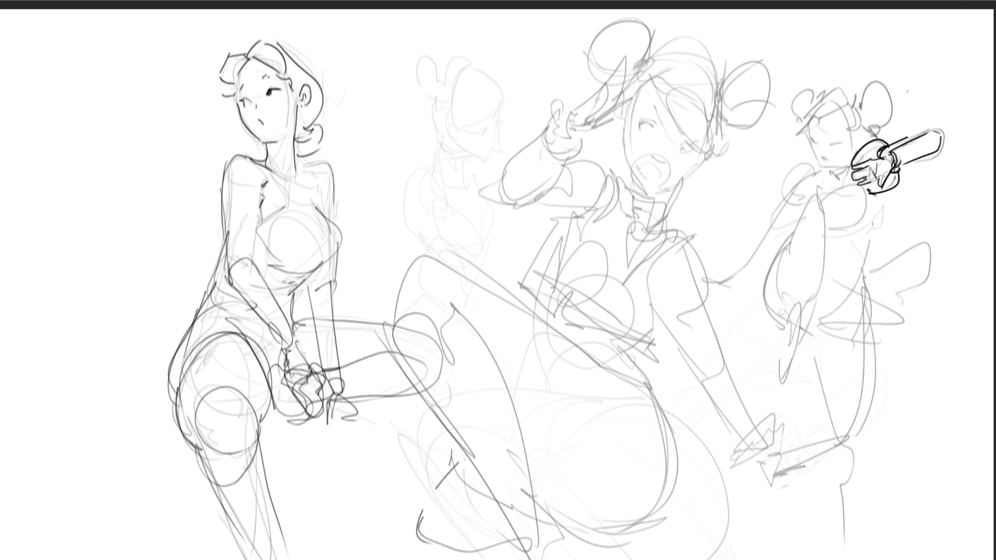
- Ink the small figure's face, closed eye, neck, collar, chest and left arm
mouse_move(819, 170)
mouse_down()
mouse_move(816, 191)
mouse_move(785, 197)
mouse_move(805, 205)
mouse_up()
drag(812, 138, 842, 145)
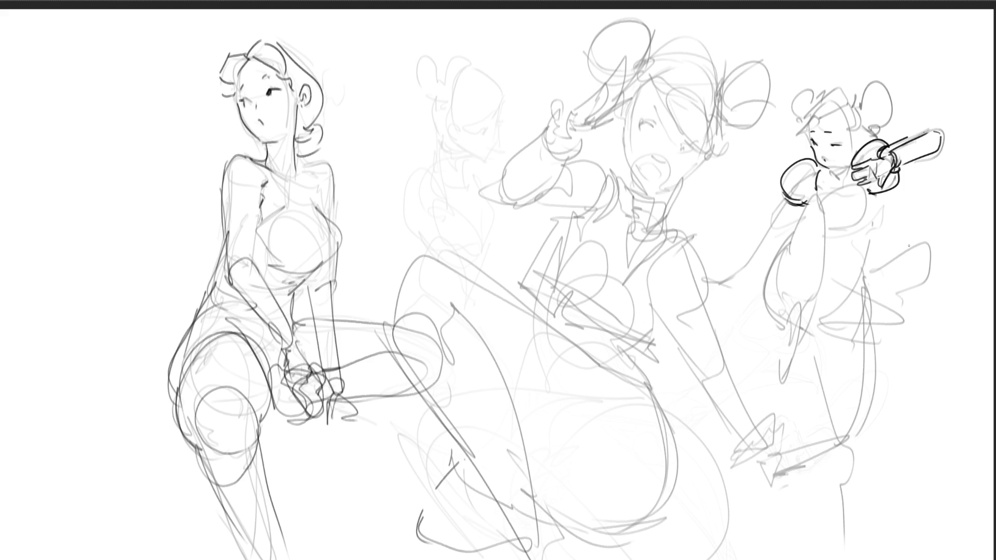
mouse_move(830, 169)
mouse_down()
mouse_move(847, 164)
mouse_move(836, 177)
mouse_move(850, 165)
mouse_move(839, 184)
mouse_move(821, 175)
mouse_up()
mouse_move(826, 177)
mouse_down()
mouse_move(820, 168)
mouse_move(847, 188)
mouse_up()
drag(825, 197, 846, 190)
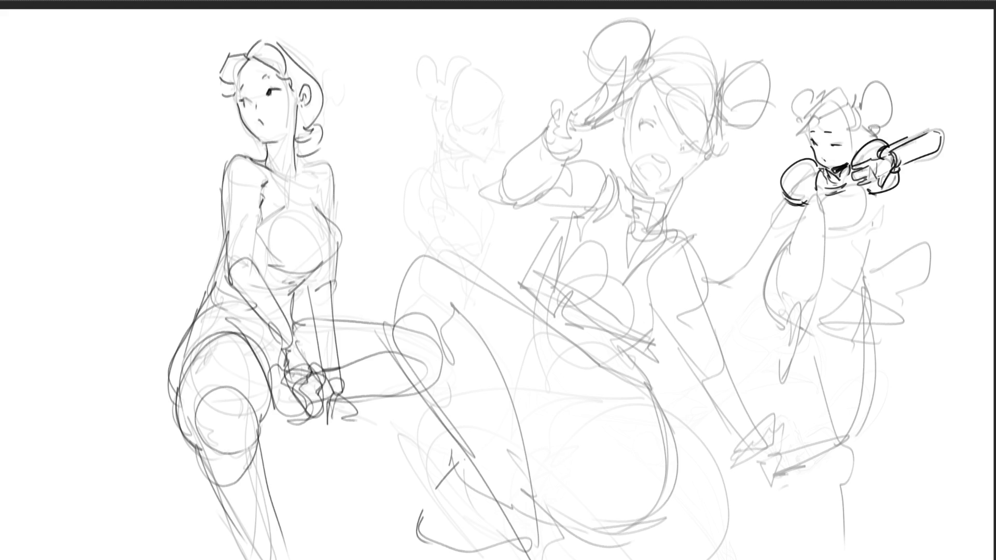
drag(790, 227, 788, 236)
mouse_move(789, 219)
mouse_down()
mouse_move(812, 198)
mouse_move(824, 208)
mouse_move(826, 224)
mouse_move(786, 242)
mouse_move(784, 294)
mouse_up()
- Ink the right figure's body line, leg lines, lower leg and foot, and side contour
drag(823, 222, 801, 348)
mouse_move(786, 293)
mouse_down()
mouse_move(798, 313)
mouse_move(796, 369)
mouse_move(778, 389)
mouse_move(779, 420)
mouse_up()
mouse_move(797, 350)
mouse_down()
mouse_move(782, 379)
mouse_move(794, 411)
mouse_up()
mouse_move(792, 212)
mouse_down()
mouse_move(756, 310)
mouse_move(765, 327)
mouse_up()
drag(825, 228, 812, 318)
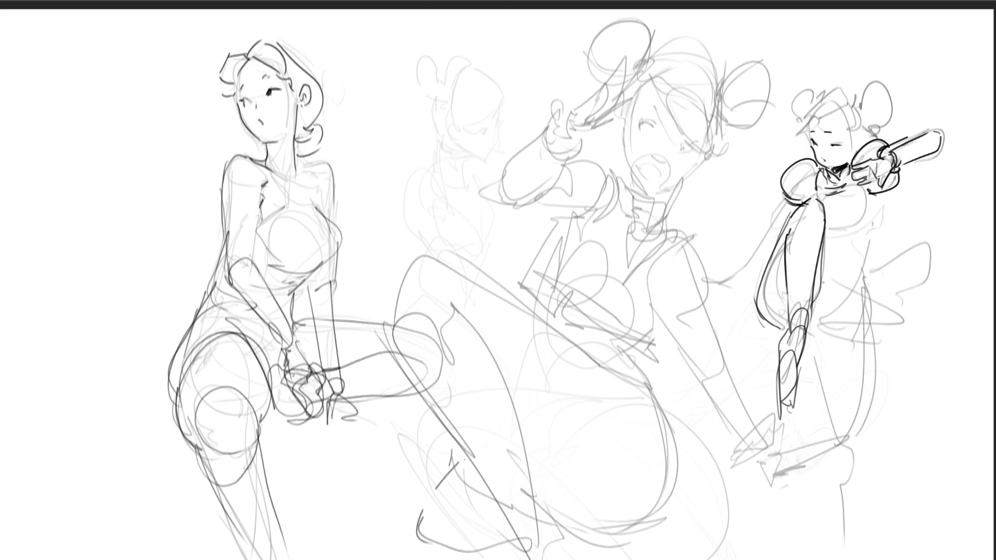
mouse_move(799, 342)
mouse_down()
mouse_move(818, 354)
mouse_move(839, 430)
mouse_up()
- Ink the hip curve, flared skirt panel edges and long leg outlines to the bottom edge
drag(812, 329, 879, 346)
mouse_move(817, 315)
mouse_down()
mouse_move(863, 278)
mouse_move(859, 301)
mouse_up()
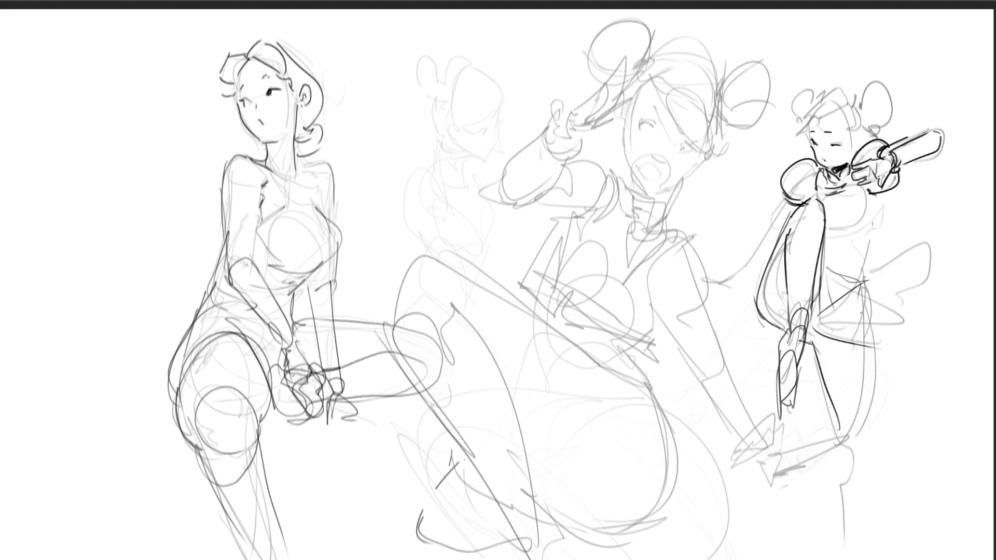
mouse_move(822, 233)
mouse_down()
mouse_move(873, 236)
mouse_move(863, 278)
mouse_move(918, 299)
mouse_move(840, 331)
mouse_up()
mouse_move(901, 300)
mouse_down()
mouse_move(886, 330)
mouse_move(864, 485)
mouse_up()
drag(835, 426, 851, 557)
drag(873, 444, 869, 559)
drag(862, 265, 900, 240)
drag(902, 241, 882, 284)
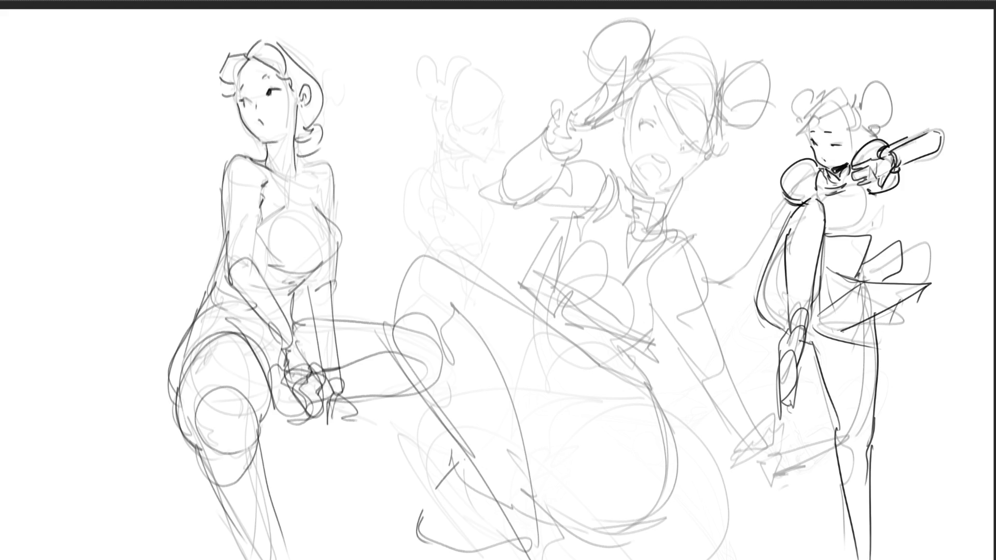
- Ink the right figure's arm outline, curled bangs and two scalloped hair buns
mouse_move(781, 198)
mouse_down()
mouse_move(761, 244)
mouse_move(772, 252)
mouse_move(732, 288)
mouse_move(731, 306)
mouse_move(718, 301)
mouse_move(730, 310)
mouse_up()
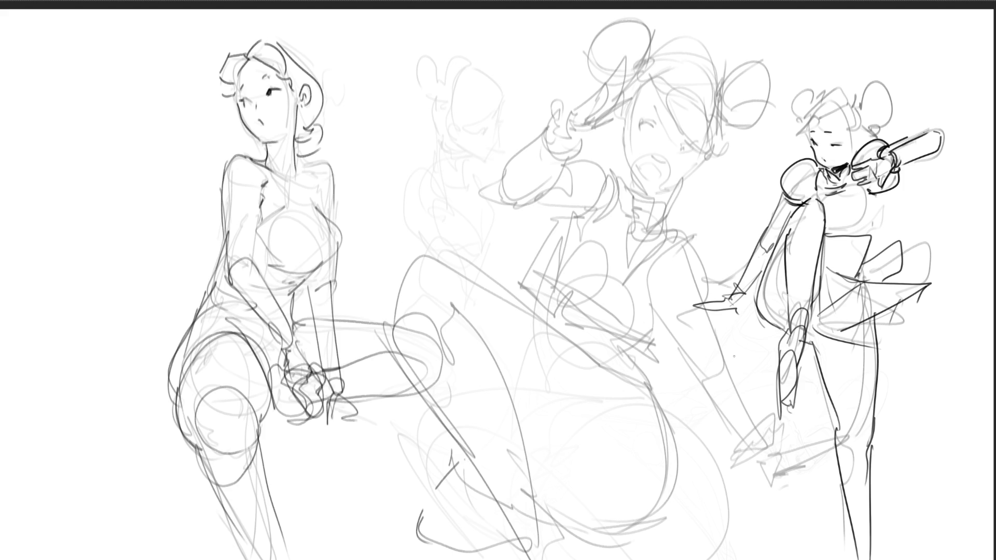
mouse_move(795, 125)
mouse_down()
mouse_move(821, 111)
mouse_move(796, 123)
mouse_move(843, 118)
mouse_move(862, 145)
mouse_up()
mouse_move(828, 90)
mouse_down()
mouse_move(862, 97)
mouse_move(863, 127)
mouse_move(882, 131)
mouse_up()
drag(862, 97, 877, 123)
drag(876, 124, 882, 126)
mouse_move(807, 106)
mouse_down()
mouse_move(823, 85)
mouse_move(812, 115)
mouse_up()
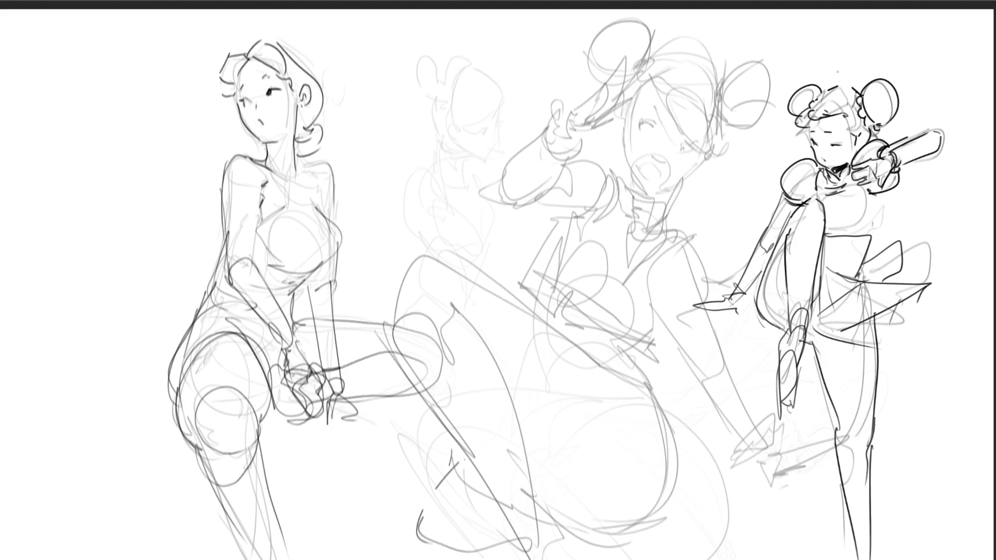
key(m)
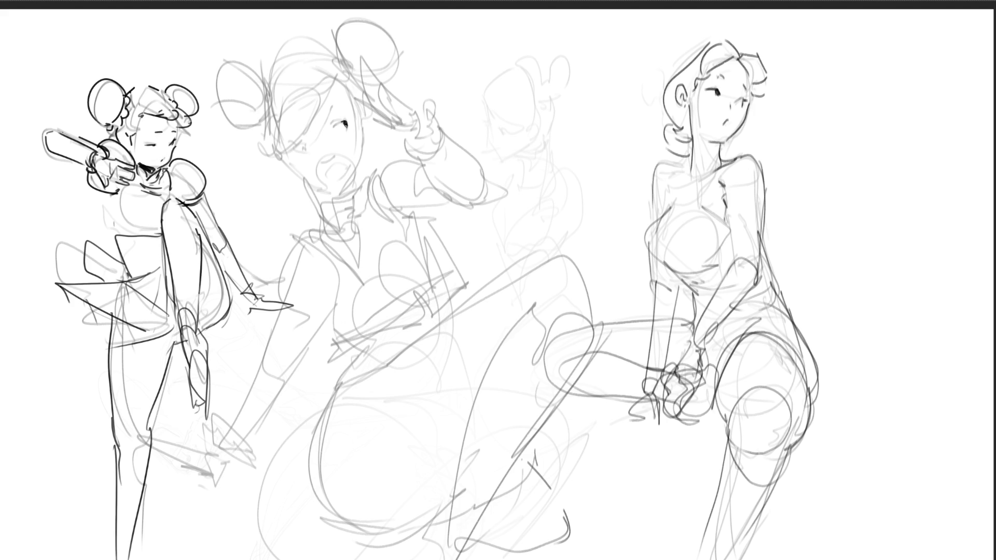
- Ink the middle figure's open eye, shouting mouth, closed lashed eye, cheek and jawline
mouse_move(342, 122)
mouse_down()
mouse_move(332, 127)
mouse_move(330, 103)
mouse_up()
mouse_move(317, 164)
mouse_down()
mouse_move(331, 154)
mouse_move(332, 181)
mouse_move(316, 176)
mouse_move(330, 183)
mouse_move(348, 165)
mouse_up()
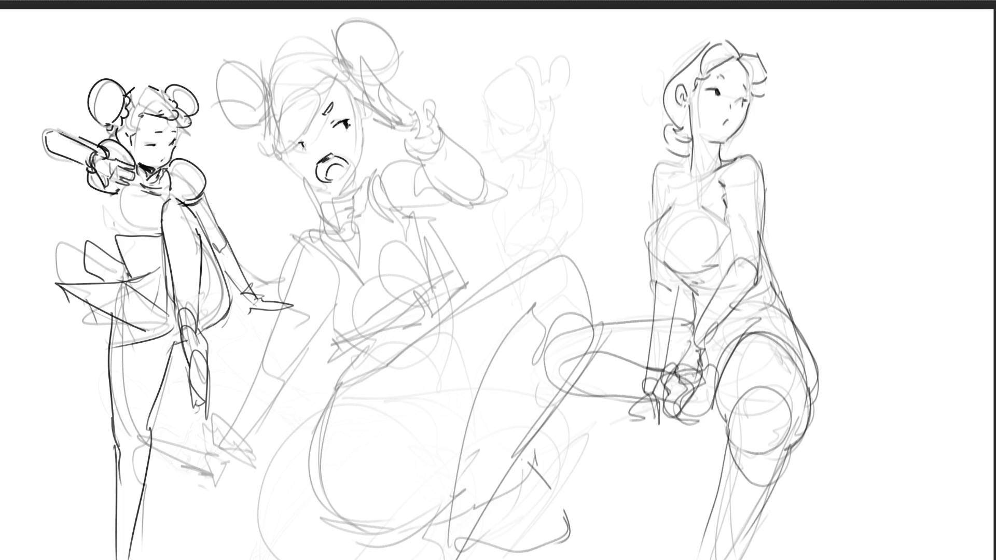
drag(291, 144, 297, 135)
drag(288, 133, 296, 132)
drag(364, 125, 349, 175)
drag(283, 161, 321, 183)
mouse_move(283, 158)
mouse_down()
mouse_move(328, 190)
mouse_move(325, 202)
mouse_move(352, 188)
mouse_up()
- Ink the high collar, shoulder flap, chest line and lower torso outline
mouse_move(307, 188)
mouse_down()
mouse_move(314, 201)
mouse_move(361, 193)
mouse_move(317, 224)
mouse_move(340, 218)
mouse_up()
drag(359, 187, 363, 203)
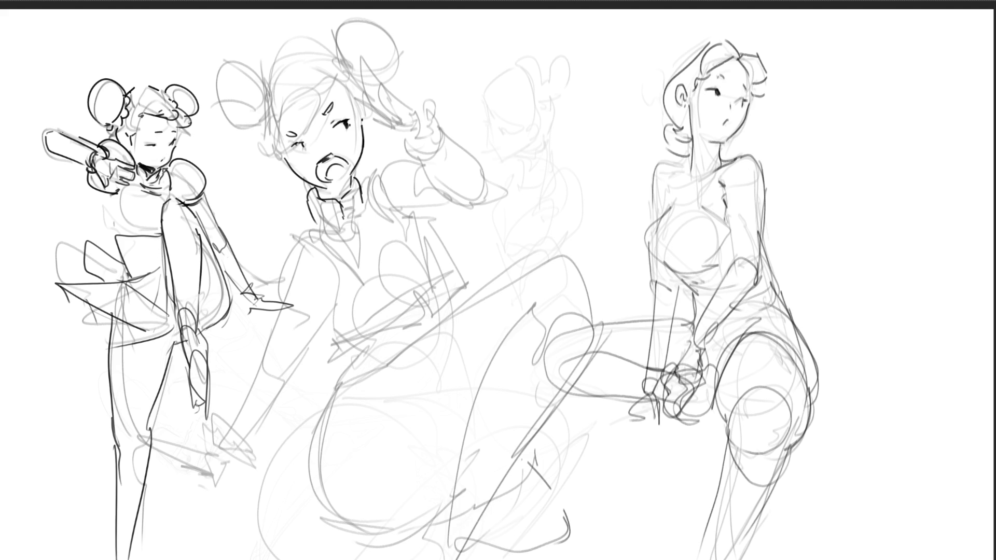
drag(366, 183, 353, 221)
drag(322, 231, 337, 236)
mouse_move(305, 218)
mouse_down()
mouse_move(331, 238)
mouse_move(335, 294)
mouse_up()
mouse_move(312, 237)
mouse_down()
mouse_move(335, 297)
mouse_move(336, 319)
mouse_move(319, 323)
mouse_up()
mouse_move(334, 361)
mouse_down()
mouse_move(415, 317)
mouse_move(414, 294)
mouse_up()
mouse_move(418, 310)
mouse_down()
mouse_move(444, 301)
mouse_move(454, 270)
mouse_move(440, 240)
mouse_move(379, 195)
mouse_up()
drag(374, 176, 357, 236)
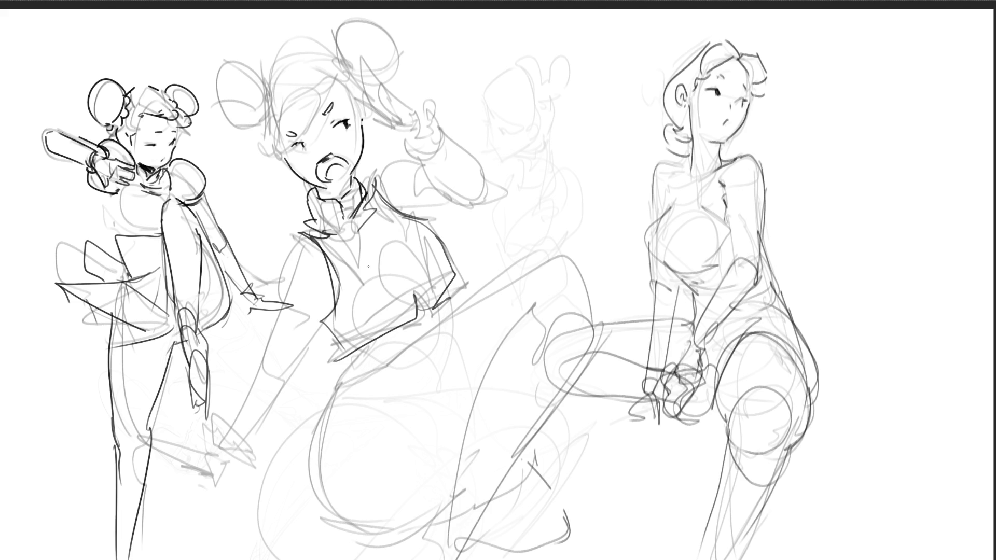
mouse_move(342, 323)
mouse_down()
mouse_move(366, 319)
mouse_move(399, 286)
mouse_move(363, 310)
mouse_move(407, 223)
mouse_move(433, 250)
mouse_up()
- Ink the middle figure's left side, collar stroke, lower torso and waist, undoing a stray chest stroke
drag(430, 248, 441, 284)
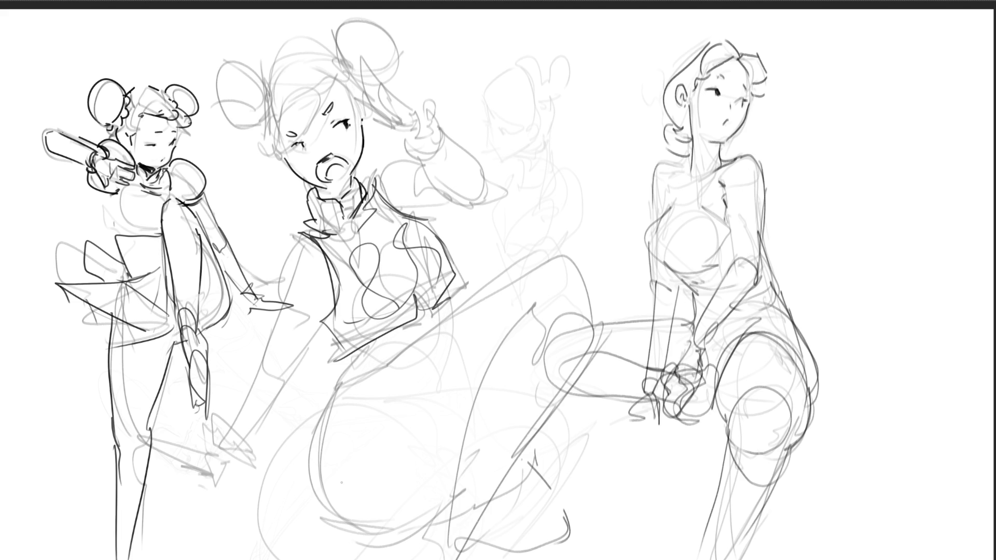
key(ctrl+z)
key(ctrl+z)
key(ctrl+z)
key(ctrl+z)
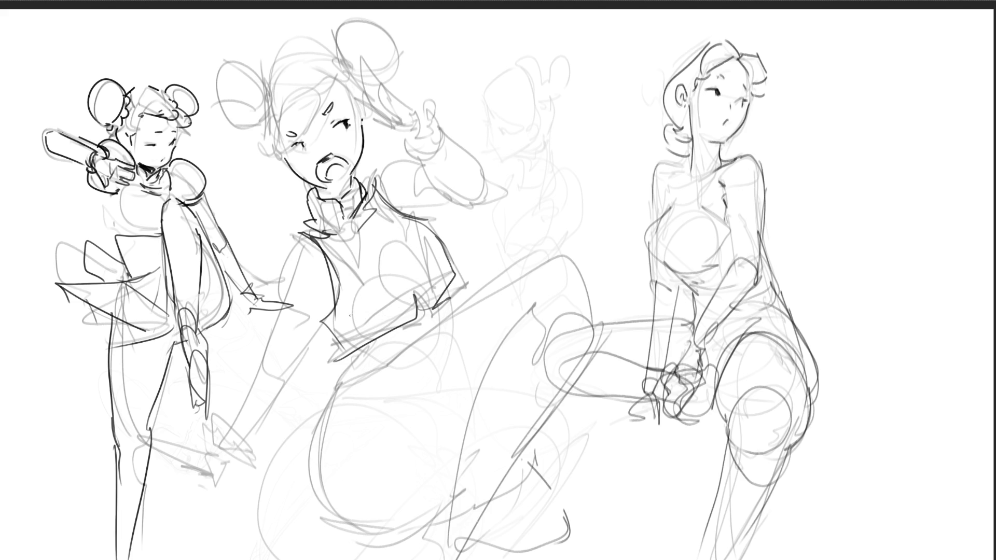
drag(304, 231, 253, 413)
drag(338, 290, 250, 460)
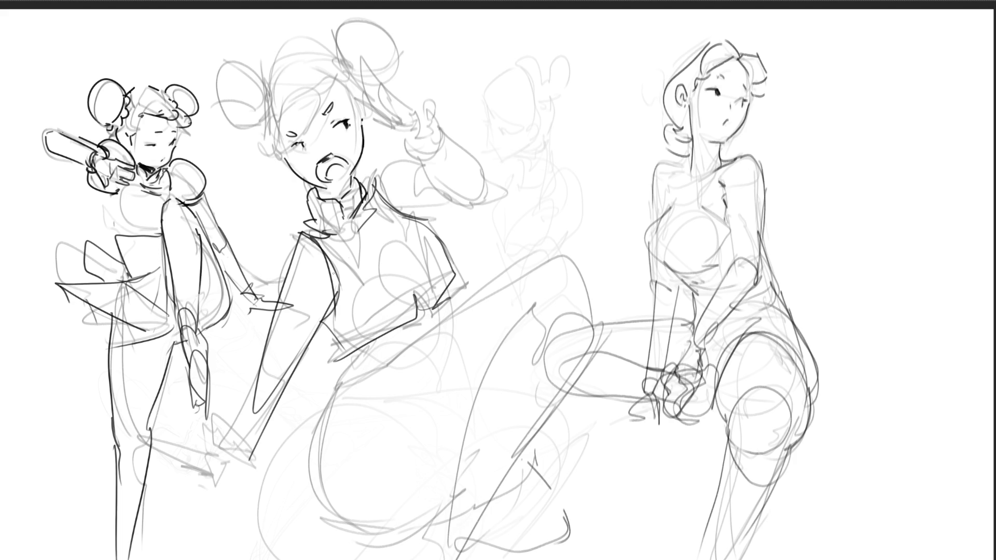
drag(383, 193, 376, 210)
mouse_move(358, 346)
mouse_down()
mouse_move(341, 396)
mouse_move(379, 351)
mouse_move(319, 433)
mouse_up()
drag(394, 366, 337, 405)
drag(408, 342, 438, 311)
- Ink the hip and the raised leg's long outlines down to the canvas bottom
mouse_move(328, 413)
mouse_down()
mouse_move(321, 497)
mouse_move(468, 504)
mouse_up()
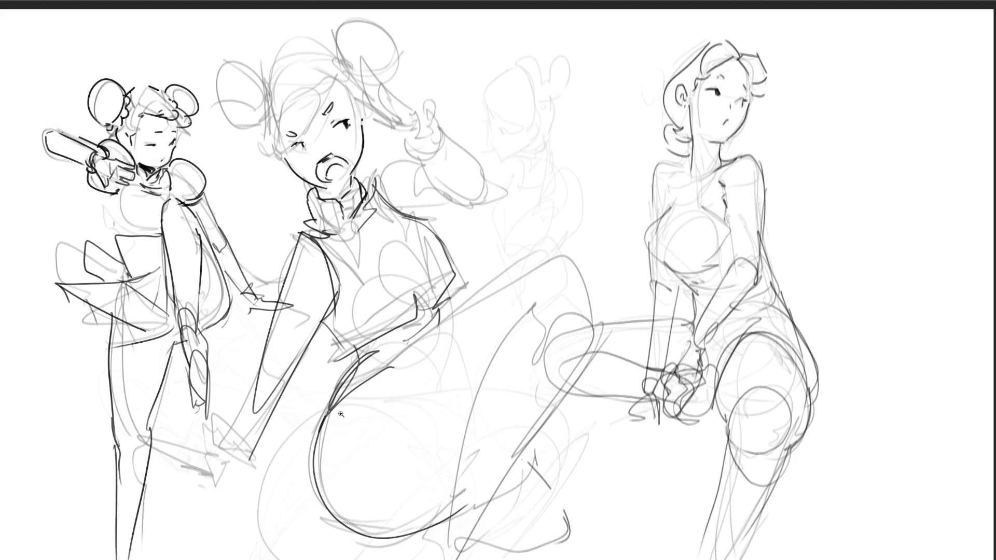
key(ctrl+z)
mouse_move(331, 415)
mouse_down()
mouse_move(319, 430)
mouse_move(439, 529)
mouse_up()
mouse_move(379, 382)
mouse_down()
mouse_move(566, 274)
mouse_move(595, 327)
mouse_up()
drag(423, 521, 462, 482)
drag(517, 315, 441, 559)
drag(596, 334, 467, 559)
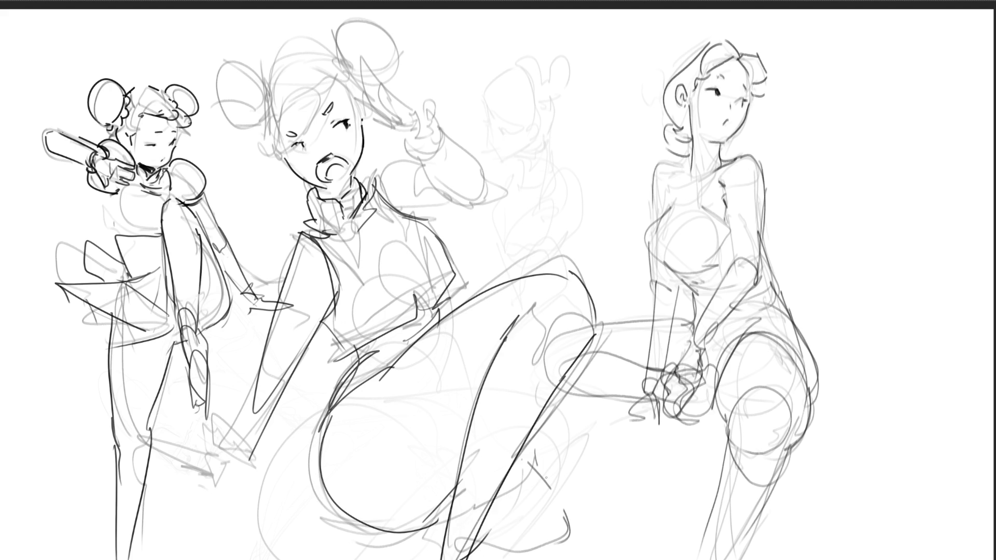
drag(534, 456, 611, 554)
drag(529, 445, 624, 559)
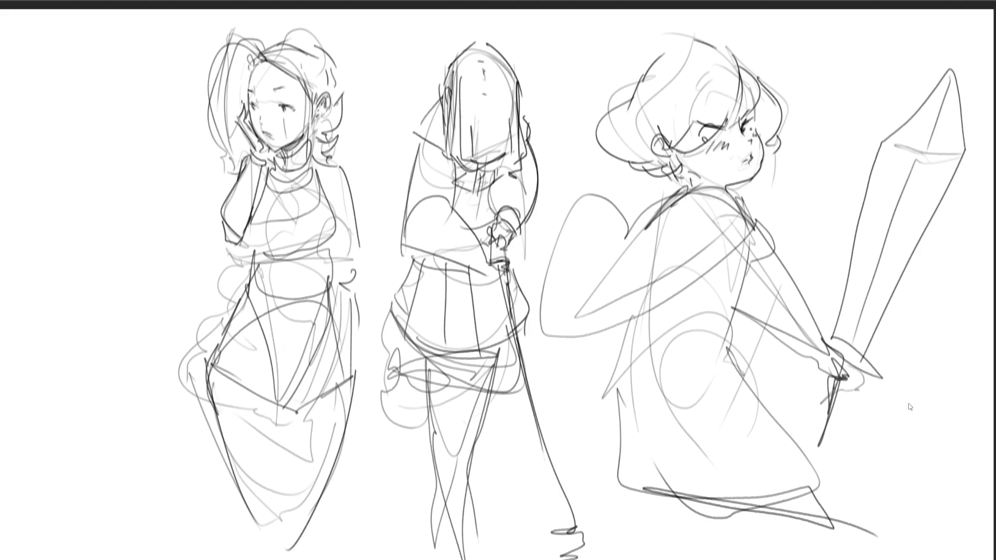
- Mirror the canvas and erase the sword-girl sketch down to pale grey
key(m)
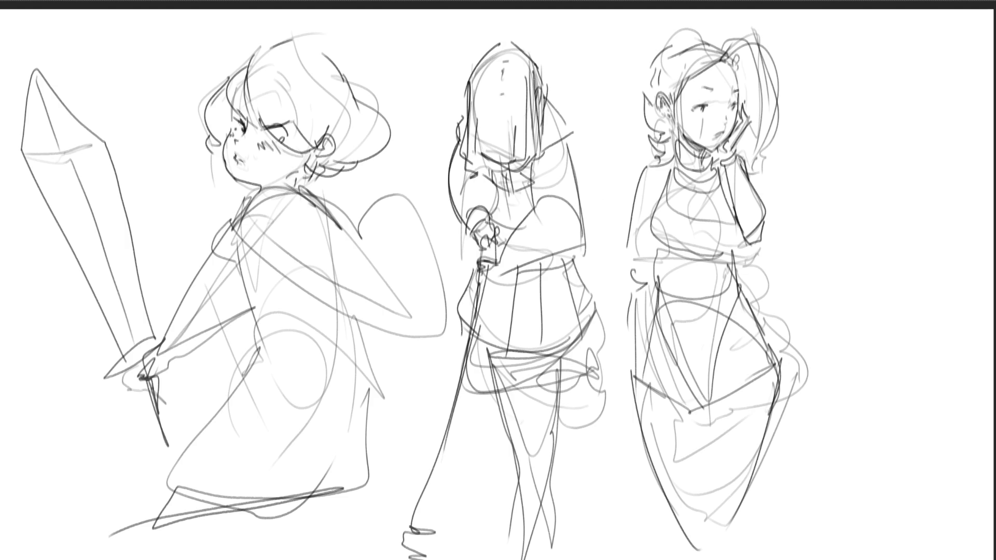
mouse_move(301, 218)
mouse_down()
mouse_move(89, 89)
mouse_move(200, 223)
mouse_move(294, 187)
mouse_move(478, 89)
mouse_move(633, 344)
mouse_move(600, 167)
mouse_move(532, 91)
mouse_move(555, 479)
mouse_move(946, 512)
mouse_up()
key(e)
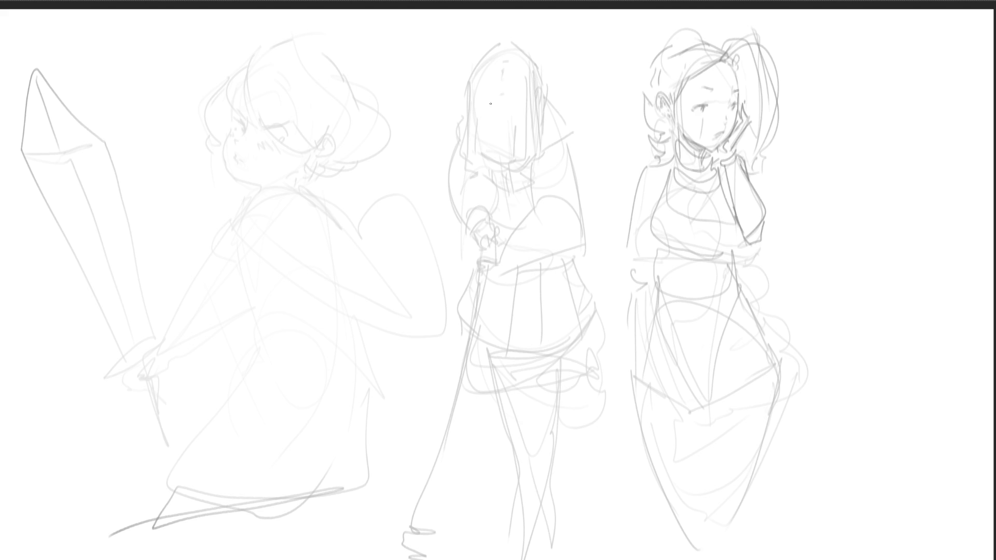
- Draw dark bang strands across the middle figure's face
drag(480, 101, 482, 155)
mouse_move(481, 101)
mouse_down()
mouse_move(487, 149)
mouse_move(518, 149)
mouse_up()
mouse_move(524, 96)
mouse_down()
mouse_move(517, 153)
mouse_move(535, 143)
mouse_up()
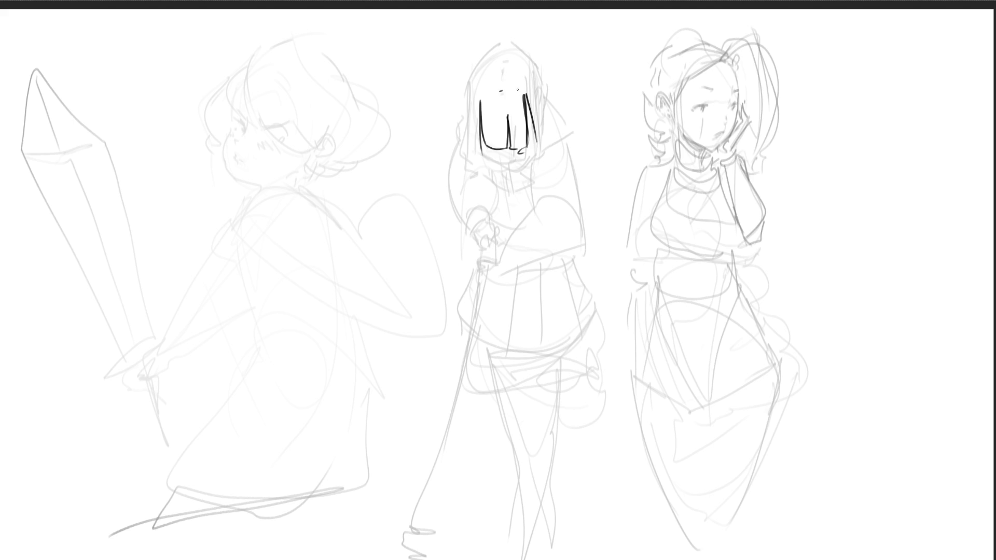
- Ink the bob hair's top, left and right outlines plus inner vertical strands
drag(506, 49, 536, 71)
key(ctrl+z)
mouse_move(477, 66)
mouse_down()
mouse_move(516, 47)
mouse_move(542, 80)
mouse_move(544, 140)
mouse_up()
mouse_move(535, 94)
mouse_down()
mouse_move(539, 139)
mouse_move(538, 110)
mouse_up()
mouse_move(477, 67)
mouse_down()
mouse_move(470, 137)
mouse_move(480, 148)
mouse_up()
drag(476, 109, 478, 145)
drag(528, 97, 531, 149)
drag(537, 139, 540, 147)
- Redraw the jaw and chin line under the hair until a clean curve remains
key(ctrl+z)
mouse_move(479, 141)
mouse_down()
mouse_move(496, 158)
mouse_move(534, 150)
mouse_move(532, 127)
mouse_up()
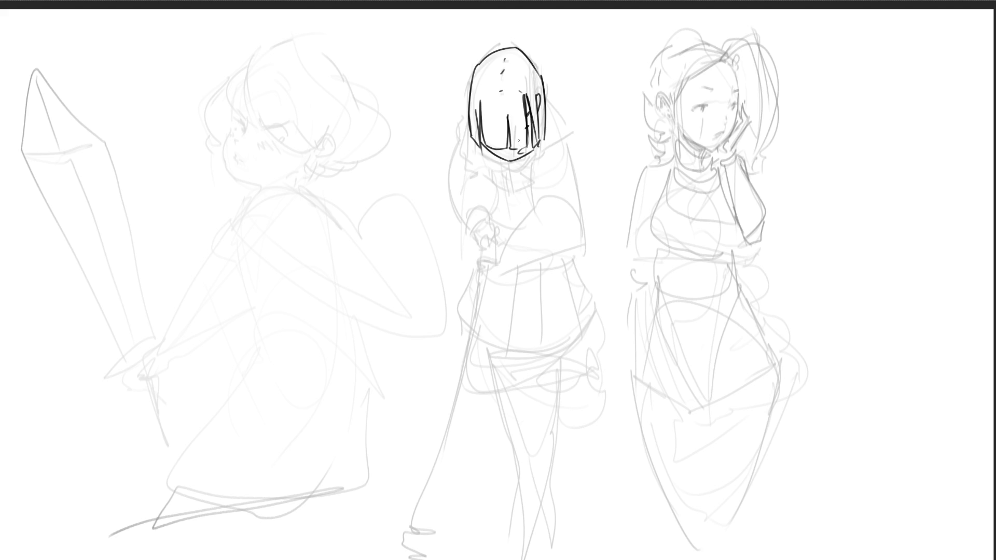
key(ctrl+z)
drag(484, 147, 521, 152)
key(ctrl+z)
drag(511, 161, 532, 147)
key(ctrl+z)
- Add strands along the hair's left and right edges, removing an unwanted curl
key(ctrl+z)
key(ctrl+z)
drag(489, 148, 524, 156)
drag(480, 129, 484, 149)
drag(482, 132, 484, 147)
drag(532, 121, 533, 144)
key(ctrl+z)
key(ctrl+z)
key(ctrl+z)
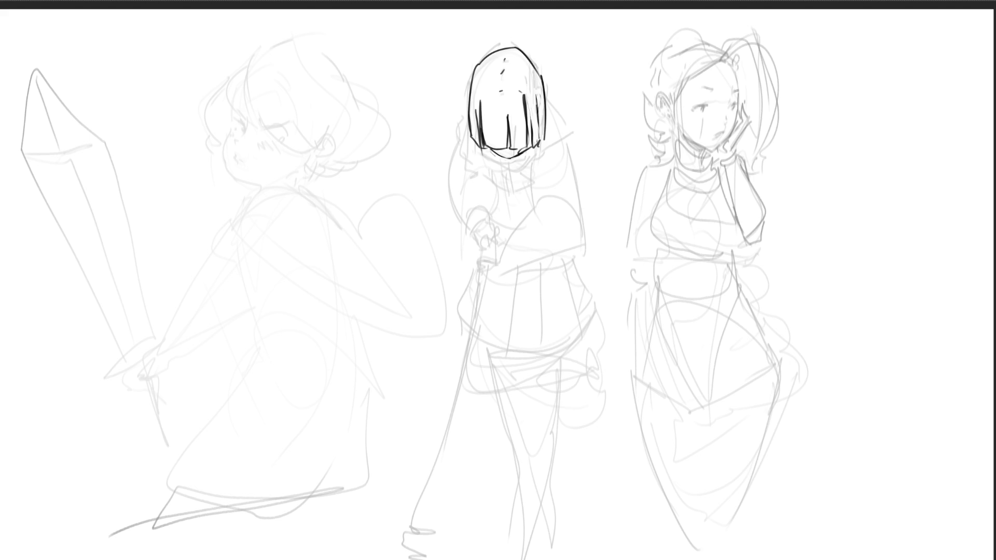
- Ink the back of the hair, left shoulder, outstretched arm and its hand
drag(546, 96, 570, 136)
mouse_move(471, 110)
mouse_down()
mouse_move(453, 149)
mouse_move(503, 160)
mouse_move(521, 183)
mouse_move(495, 181)
mouse_move(563, 138)
mouse_up()
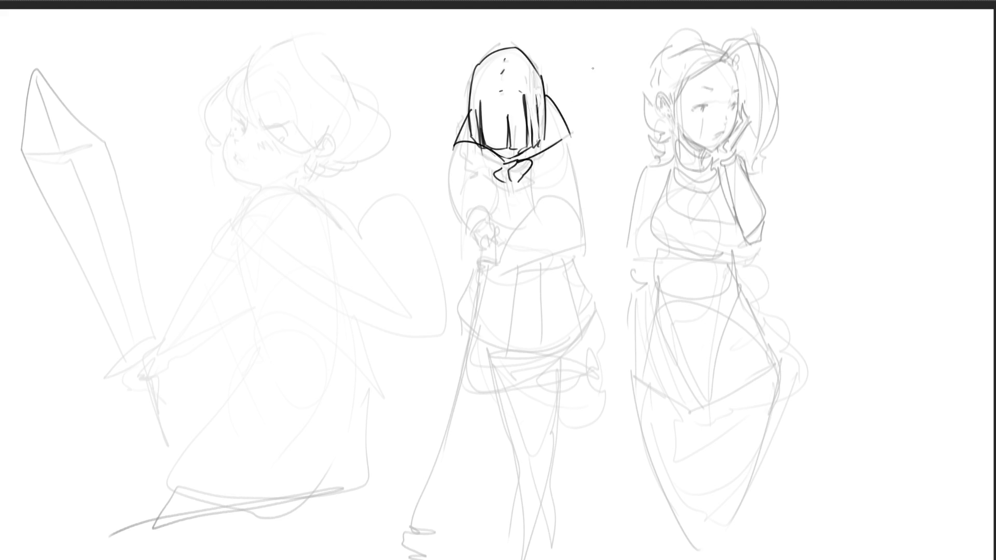
drag(456, 144, 446, 195)
mouse_move(497, 156)
mouse_down()
mouse_move(465, 176)
mouse_move(493, 213)
mouse_move(468, 230)
mouse_move(489, 222)
mouse_move(486, 253)
mouse_up()
mouse_move(487, 218)
mouse_down()
mouse_move(496, 244)
mouse_move(482, 250)
mouse_move(502, 241)
mouse_move(495, 251)
mouse_up()
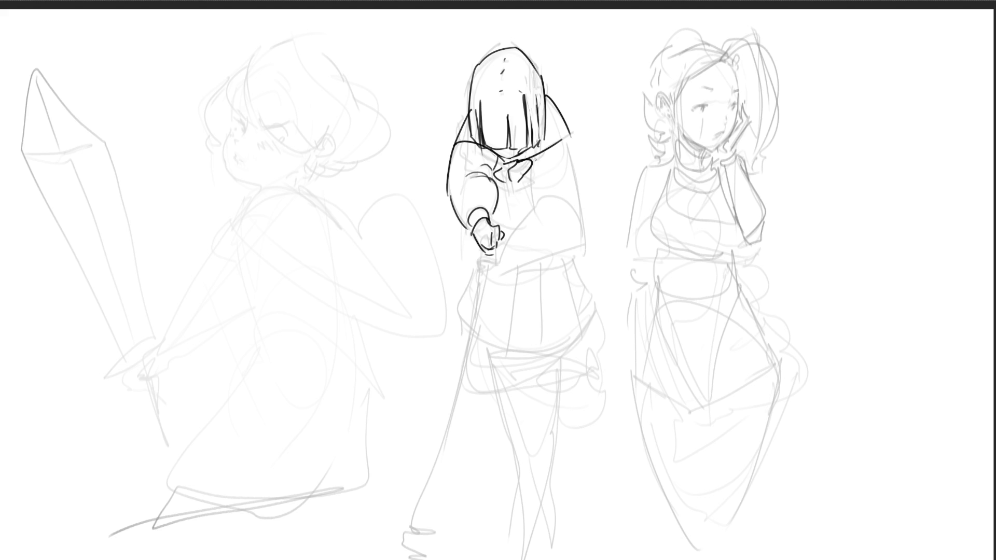
- Ink the right side outline, the other arm with its hand, and the cuff
drag(568, 139, 577, 198)
mouse_move(536, 166)
mouse_down()
mouse_move(544, 195)
mouse_move(592, 253)
mouse_move(593, 274)
mouse_up()
drag(543, 207, 594, 297)
mouse_move(589, 294)
mouse_down()
mouse_move(587, 315)
mouse_move(605, 321)
mouse_up()
drag(591, 322, 602, 333)
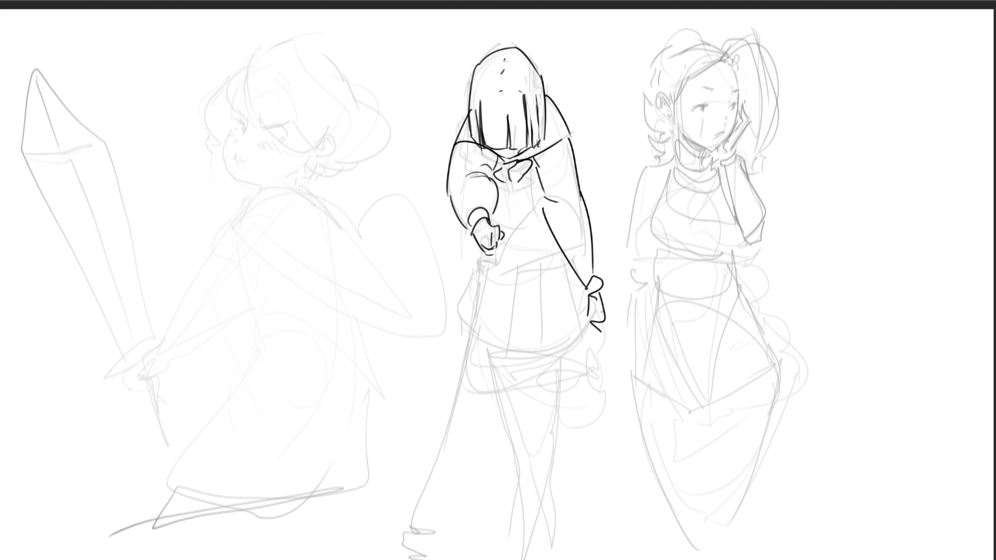
- Draw the jacket front, torso lines, waist and the left hand outline
drag(520, 220, 538, 218)
drag(510, 181, 510, 259)
drag(515, 225, 525, 263)
drag(500, 266, 529, 267)
mouse_move(468, 231)
mouse_down()
mouse_move(493, 265)
mouse_move(555, 250)
mouse_move(562, 261)
mouse_up()
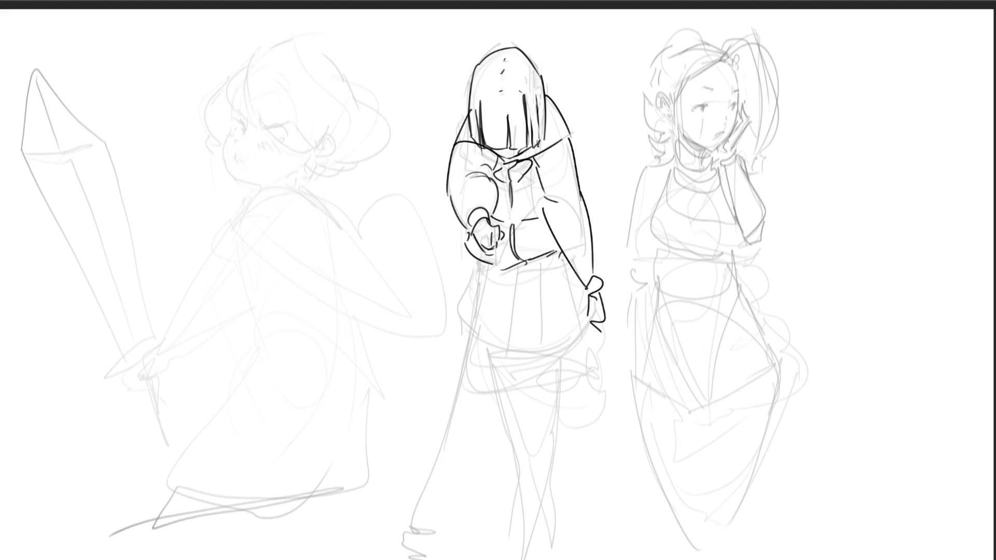
- Ink the left side down to the skirt and draw the skirt's pleats and hem
drag(466, 253, 479, 354)
mouse_move(487, 272)
mouse_down()
mouse_move(477, 359)
mouse_move(499, 361)
mouse_up()
drag(515, 278, 512, 338)
drag(513, 354, 513, 363)
mouse_move(540, 270)
mouse_down()
mouse_move(554, 354)
mouse_move(567, 358)
mouse_move(580, 337)
mouse_up()
drag(575, 357, 596, 325)
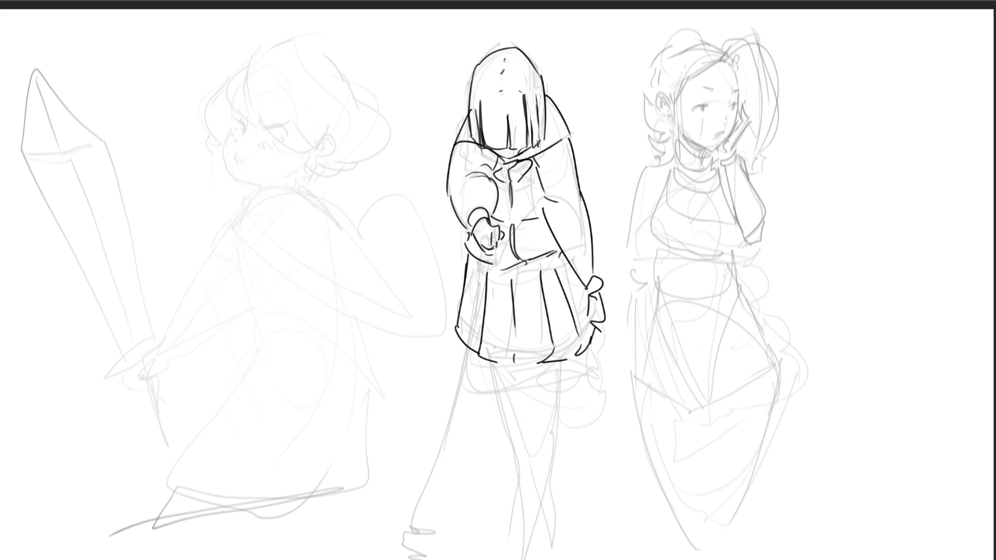
- Ink the middle girl's legs, from thighs and hem down to the lower leg outlines
mouse_move(477, 356)
mouse_down()
mouse_move(490, 388)
mouse_move(528, 399)
mouse_move(548, 394)
mouse_move(574, 359)
mouse_move(555, 389)
mouse_up()
mouse_move(518, 366)
mouse_down()
mouse_move(539, 410)
mouse_move(496, 414)
mouse_up()
mouse_move(478, 370)
mouse_down()
mouse_move(516, 557)
mouse_move(558, 391)
mouse_move(553, 507)
mouse_move(528, 550)
mouse_up()
drag(512, 398, 526, 559)
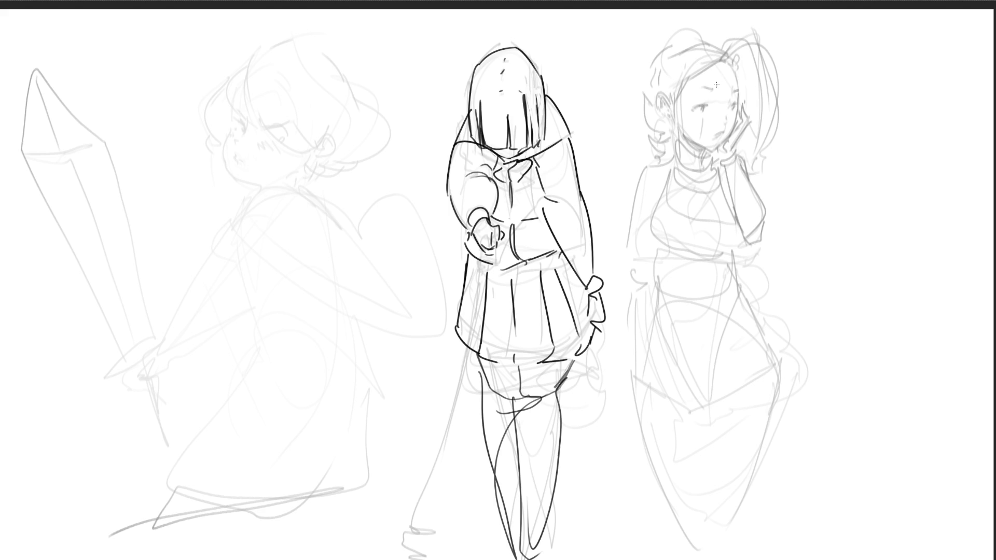
- Draw the right girl's closed eyes with lashes, her nose and a turtleneck collar
drag(696, 110, 711, 104)
drag(705, 107, 707, 105)
mouse_move(732, 106)
mouse_down()
mouse_move(740, 103)
mouse_move(717, 90)
mouse_move(738, 90)
mouse_up()
drag(728, 115, 723, 132)
mouse_move(739, 92)
mouse_down()
mouse_move(733, 135)
mouse_move(676, 159)
mouse_move(682, 169)
mouse_move(690, 148)
mouse_move(690, 174)
mouse_move(703, 154)
mouse_up()
mouse_move(701, 154)
mouse_down()
mouse_move(702, 174)
mouse_move(713, 157)
mouse_move(709, 171)
mouse_move(674, 173)
mouse_move(708, 170)
mouse_up()
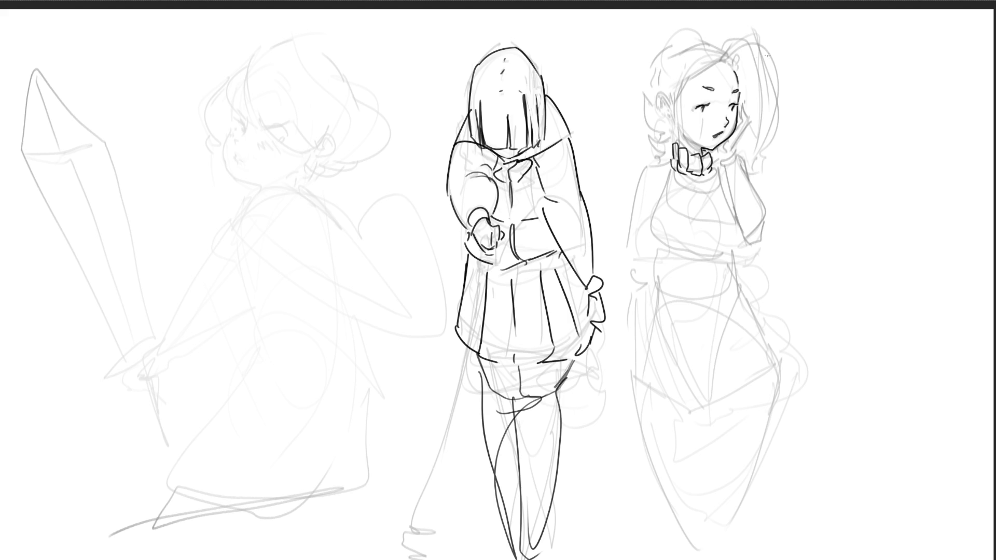
- Ink the right girl's shoulder and bust, redrawing the bust's right edge slightly further out
mouse_move(669, 170)
mouse_down()
mouse_move(657, 199)
mouse_move(700, 199)
mouse_move(691, 185)
mouse_move(687, 201)
mouse_up()
mouse_move(701, 175)
mouse_down()
mouse_move(708, 200)
mouse_move(721, 195)
mouse_up()
drag(659, 203, 677, 247)
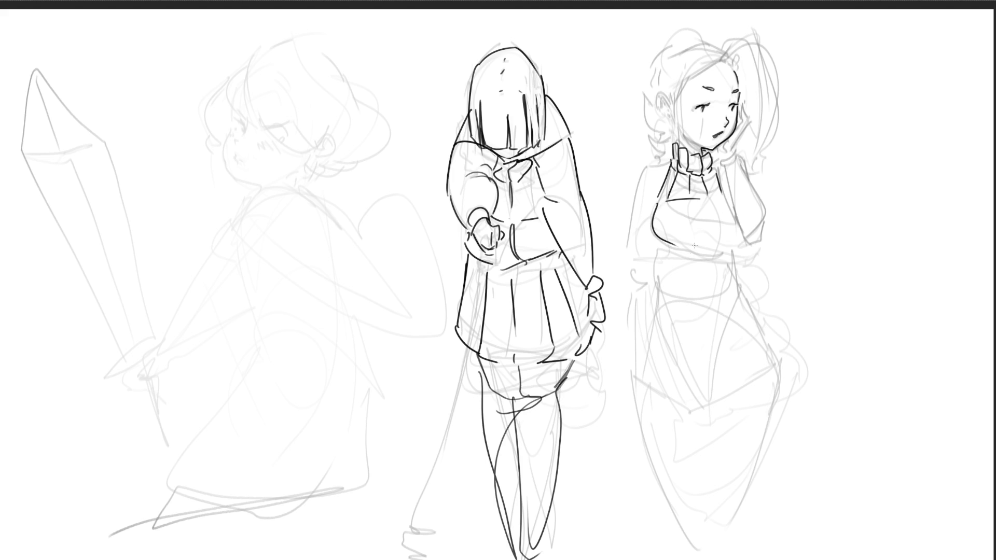
mouse_move(664, 204)
mouse_down()
mouse_move(668, 233)
mouse_move(692, 249)
mouse_up()
mouse_move(706, 200)
mouse_down()
mouse_move(716, 239)
mouse_move(729, 236)
mouse_up()
drag(726, 202, 735, 246)
key(ctrl+z)
key(ctrl+z)
mouse_move(723, 201)
mouse_down()
mouse_move(738, 242)
mouse_move(720, 251)
mouse_move(675, 242)
mouse_move(730, 254)
mouse_up()
- Ink the waistband, left hip and the skirt's pleat lines and band
mouse_move(661, 247)
mouse_down()
mouse_move(726, 253)
mouse_move(668, 264)
mouse_up()
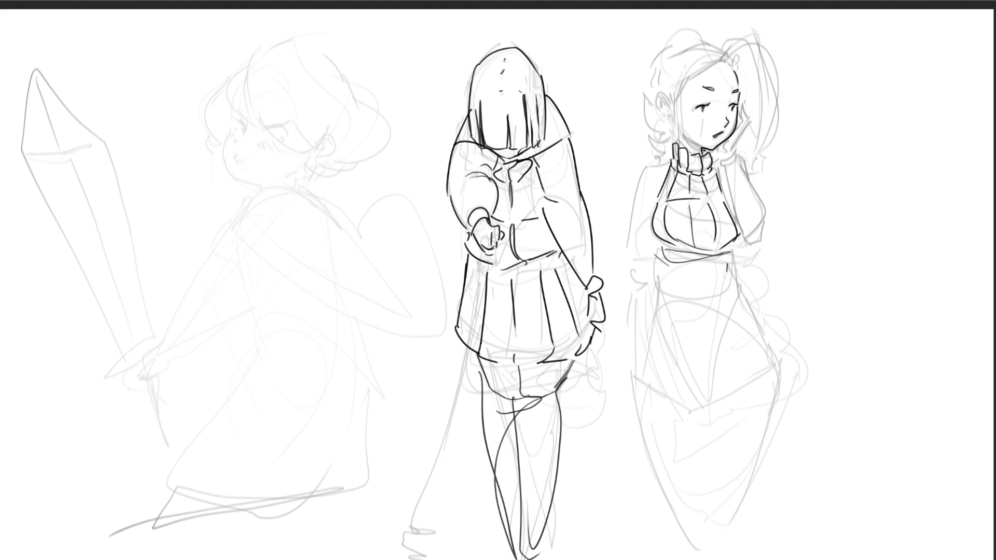
mouse_move(657, 255)
mouse_down()
mouse_move(652, 278)
mouse_move(672, 297)
mouse_up()
drag(669, 251, 674, 293)
mouse_move(680, 256)
mouse_down()
mouse_move(687, 293)
mouse_move(698, 291)
mouse_up()
drag(716, 250, 721, 293)
mouse_move(651, 291)
mouse_down()
mouse_move(740, 287)
mouse_move(749, 296)
mouse_move(672, 299)
mouse_move(743, 286)
mouse_up()
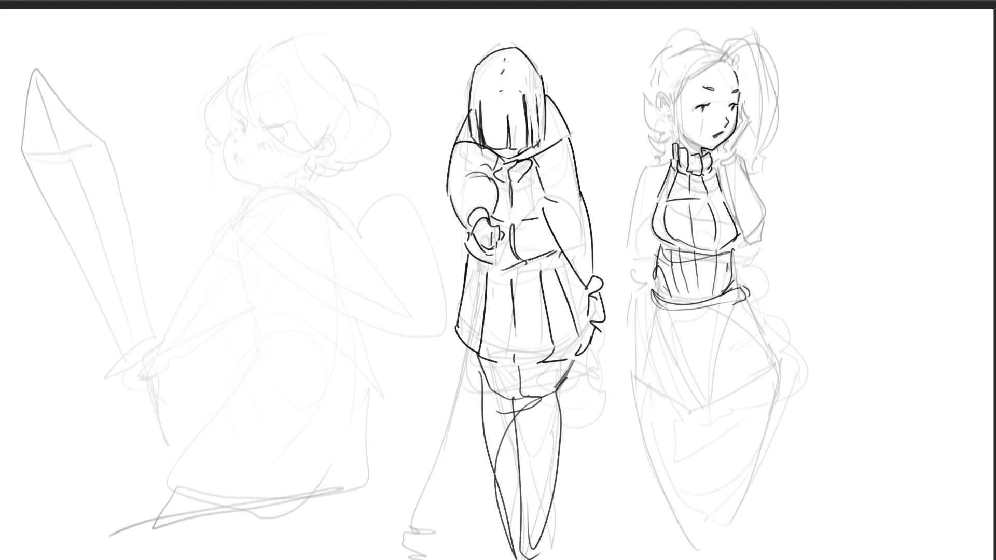
- Outline the skirt's sides and hem and add an arched fold
mouse_move(651, 294)
mouse_down()
mouse_move(649, 392)
mouse_move(661, 392)
mouse_up()
mouse_move(659, 365)
mouse_down()
mouse_move(693, 399)
mouse_move(741, 371)
mouse_up()
drag(694, 400, 765, 373)
drag(751, 303, 780, 365)
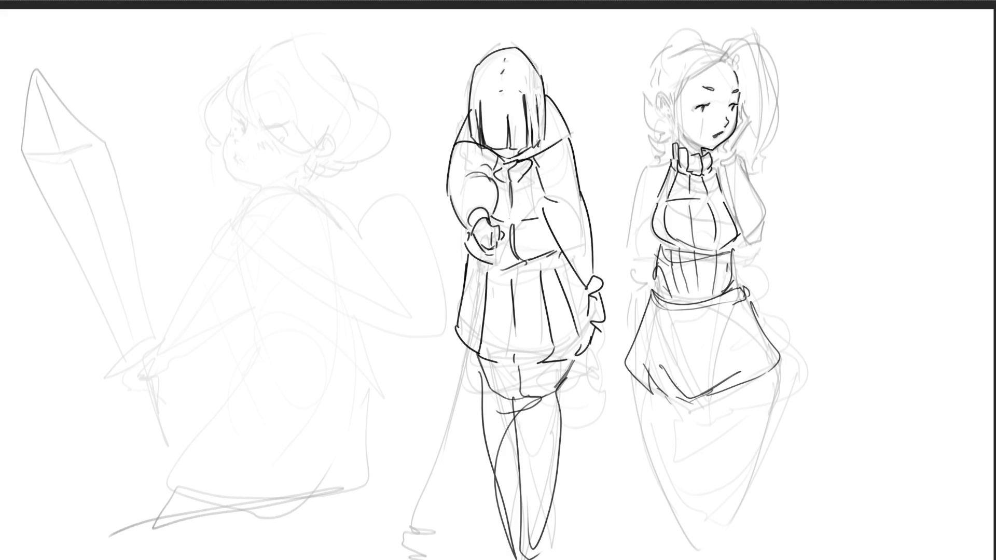
mouse_move(664, 329)
mouse_down()
mouse_move(680, 311)
mouse_move(702, 328)
mouse_move(691, 399)
mouse_up()
- Ink the right girl's legs and thigh folds, redrawing the left thigh fold higher
mouse_move(634, 384)
mouse_down()
mouse_move(656, 477)
mouse_move(718, 557)
mouse_up()
drag(688, 407, 710, 525)
drag(701, 425, 729, 389)
drag(781, 368, 734, 536)
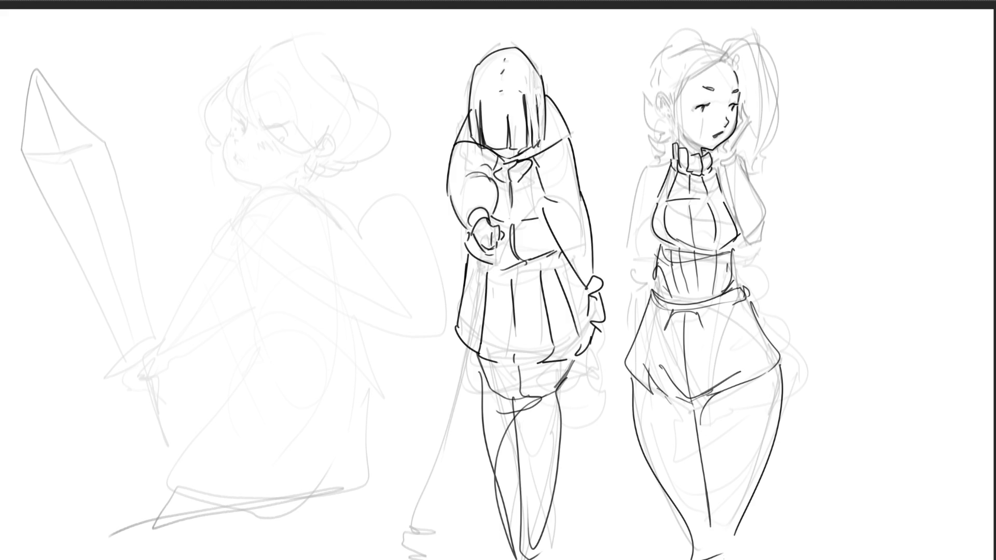
drag(751, 440, 777, 437)
drag(652, 468, 687, 472)
key(ctrl+z)
drag(641, 433, 669, 446)
drag(693, 474, 725, 487)
- Draw her shoulder, hand against the cheek, forearm with elbow, and ear
mouse_move(670, 160)
mouse_down()
mouse_move(645, 168)
mouse_move(629, 253)
mouse_up()
mouse_move(714, 155)
mouse_down()
mouse_move(731, 147)
mouse_move(745, 114)
mouse_move(725, 165)
mouse_move(743, 145)
mouse_move(722, 162)
mouse_up()
mouse_move(740, 156)
mouse_down()
mouse_move(720, 166)
mouse_move(741, 243)
mouse_move(767, 239)
mouse_up()
key(ctrl+z)
drag(724, 171, 766, 244)
drag(741, 161, 767, 243)
drag(740, 157, 759, 188)
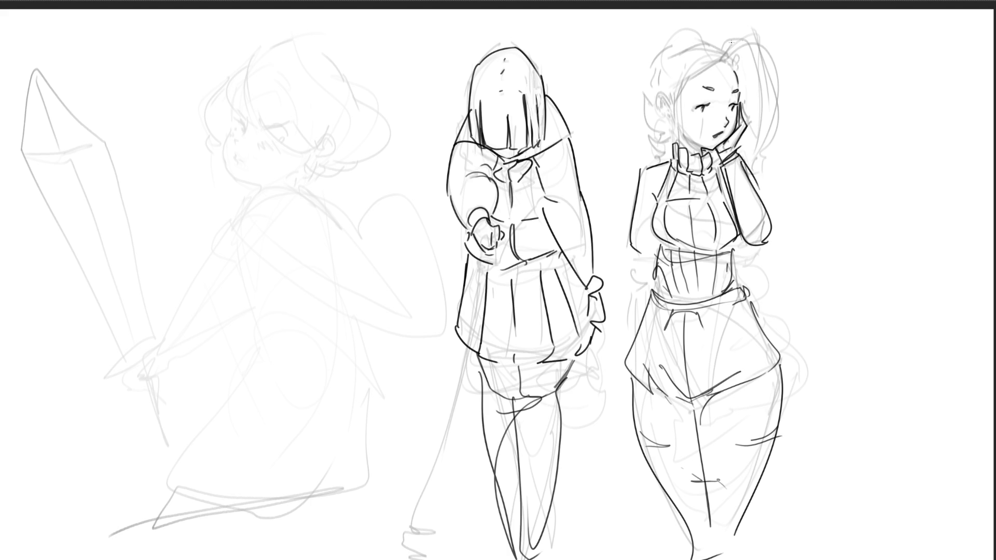
mouse_move(662, 99)
mouse_down()
mouse_move(674, 108)
mouse_move(667, 120)
mouse_move(667, 111)
mouse_up()
- Draw the ponytail strands, then settle on a clean left arm line after several retries
drag(722, 66, 774, 144)
mouse_move(726, 64)
mouse_down()
mouse_move(765, 40)
mouse_move(753, 68)
mouse_move(760, 176)
mouse_up()
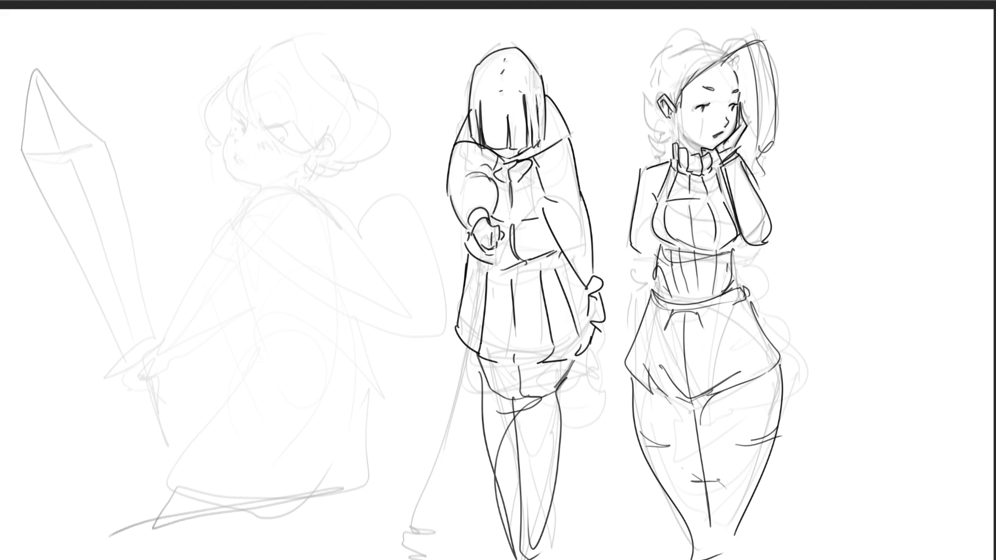
drag(631, 249, 634, 305)
key(ctrl+z)
drag(643, 241, 627, 312)
key(ctrl+z)
drag(643, 250, 643, 305)
key(ctrl+z)
key(ctrl+z)
drag(631, 229, 635, 309)
- Replace a detail inside the ear with a tiny mark below it
drag(674, 120, 679, 127)
key(ctrl+z)
mouse_move(690, 139)
mouse_down()
mouse_move(700, 148)
mouse_move(677, 141)
mouse_up()
- Ink the hair outline and hairline with strands at the top, neck and down her right side
drag(642, 86, 676, 138)
mouse_move(649, 79)
mouse_down()
mouse_move(639, 82)
mouse_move(685, 37)
mouse_move(725, 45)
mouse_move(718, 40)
mouse_move(725, 62)
mouse_move(666, 97)
mouse_up()
drag(721, 35, 742, 81)
mouse_move(672, 138)
mouse_down()
mouse_move(652, 150)
mouse_move(663, 163)
mouse_up()
drag(745, 141, 738, 161)
drag(745, 255, 779, 324)
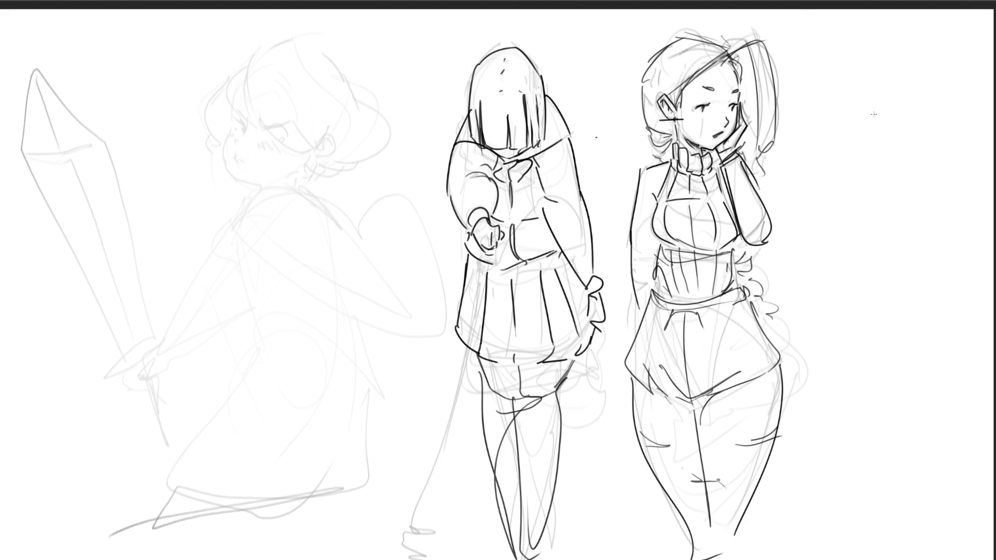
- Dab freckles under the right girl's eye and add a lash mark
click(694, 110)
click(696, 113)
click(697, 111)
click(714, 104)
drag(745, 104, 735, 99)
- Try an open eye with a pupil, then undo it and a stray line to keep the eye closed
drag(704, 107, 708, 108)
drag(760, 69, 583, 248)
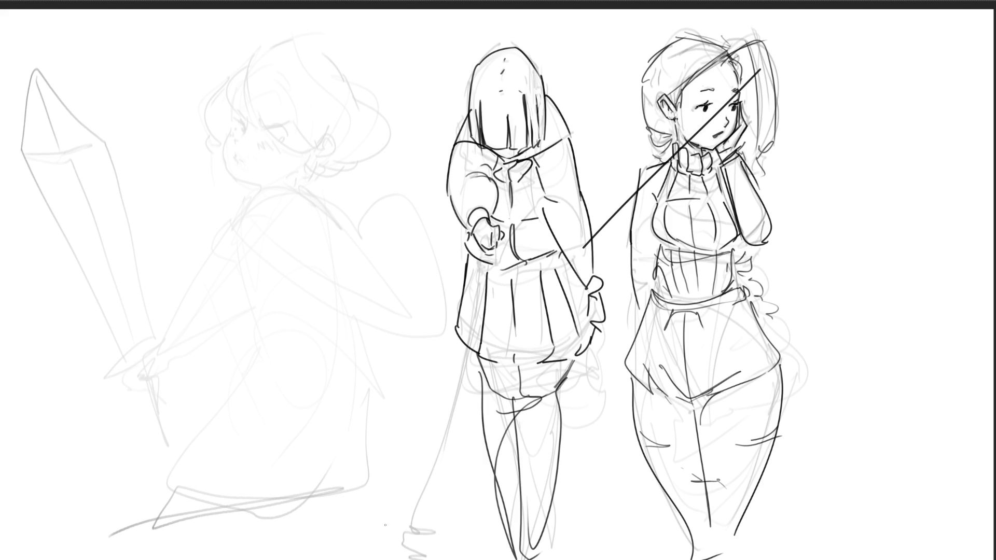
key(ctrl+z)
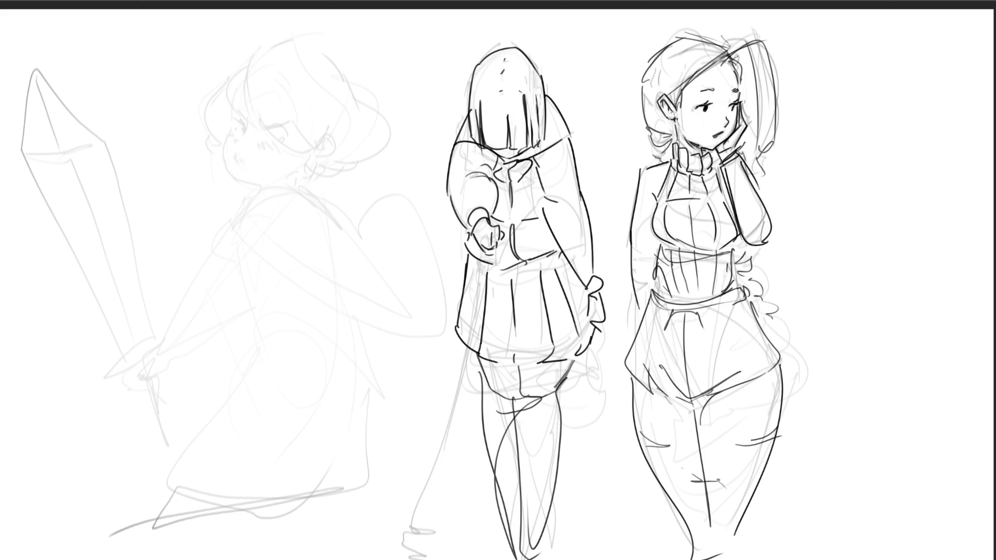
key(ctrl+z)
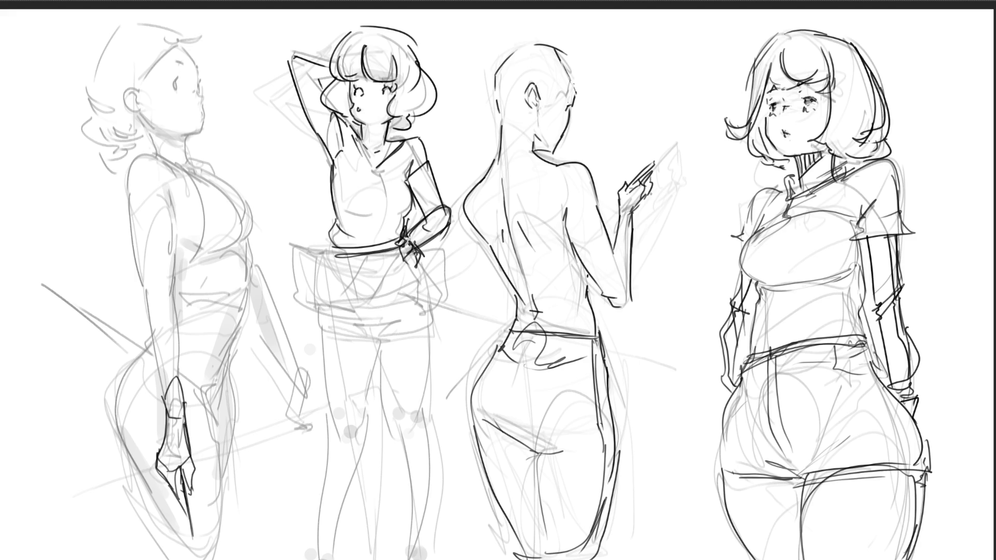
- Sketch the second figure's waistline, a hand over the shorts, a wavy skirt hem and a side pouch
mouse_move(330, 244)
mouse_down()
mouse_move(341, 252)
mouse_move(289, 244)
mouse_move(285, 293)
mouse_move(309, 311)
mouse_up()
mouse_move(303, 272)
mouse_down()
mouse_move(339, 317)
mouse_move(314, 311)
mouse_move(344, 313)
mouse_up()
mouse_move(332, 265)
mouse_down()
mouse_move(343, 317)
mouse_move(376, 311)
mouse_up()
mouse_move(408, 257)
mouse_down()
mouse_move(374, 310)
mouse_move(385, 299)
mouse_move(420, 306)
mouse_up()
drag(397, 315, 427, 307)
drag(414, 258, 424, 308)
mouse_move(420, 249)
mouse_down()
mouse_move(453, 246)
mouse_move(462, 305)
mouse_move(433, 314)
mouse_up()
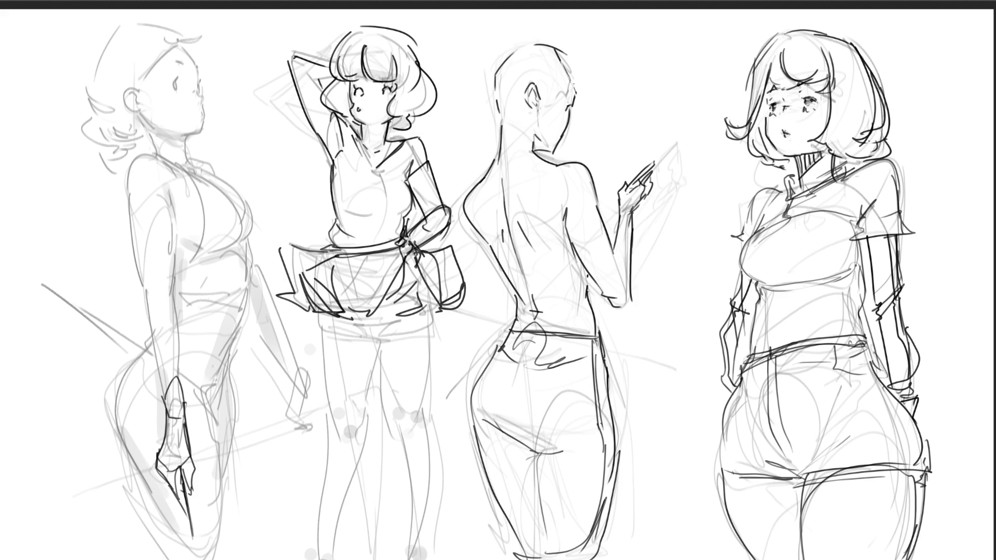
- Outline the shorts' crotch and hem and add fold lines across the flared skirt
mouse_move(347, 319)
mouse_down()
mouse_move(390, 325)
mouse_move(369, 339)
mouse_move(313, 330)
mouse_up()
drag(345, 339, 394, 340)
drag(394, 338, 435, 316)
drag(346, 318, 419, 312)
drag(392, 314, 425, 307)
drag(401, 263, 366, 314)
mouse_move(418, 285)
mouse_down()
mouse_move(405, 314)
mouse_move(446, 306)
mouse_up()
drag(444, 310, 444, 327)
- Outline the second figure's legs to the canvas bottom and darken the leftmost figure's eye
mouse_move(318, 334)
mouse_down()
mouse_move(344, 450)
mouse_move(376, 342)
mouse_move(382, 441)
mouse_up()
mouse_move(378, 346)
mouse_down()
mouse_move(393, 433)
mouse_move(415, 440)
mouse_up()
drag(436, 335, 413, 550)
mouse_move(387, 422)
mouse_down()
mouse_move(404, 559)
mouse_move(378, 559)
mouse_up()
drag(321, 386, 348, 559)
drag(359, 559, 363, 439)
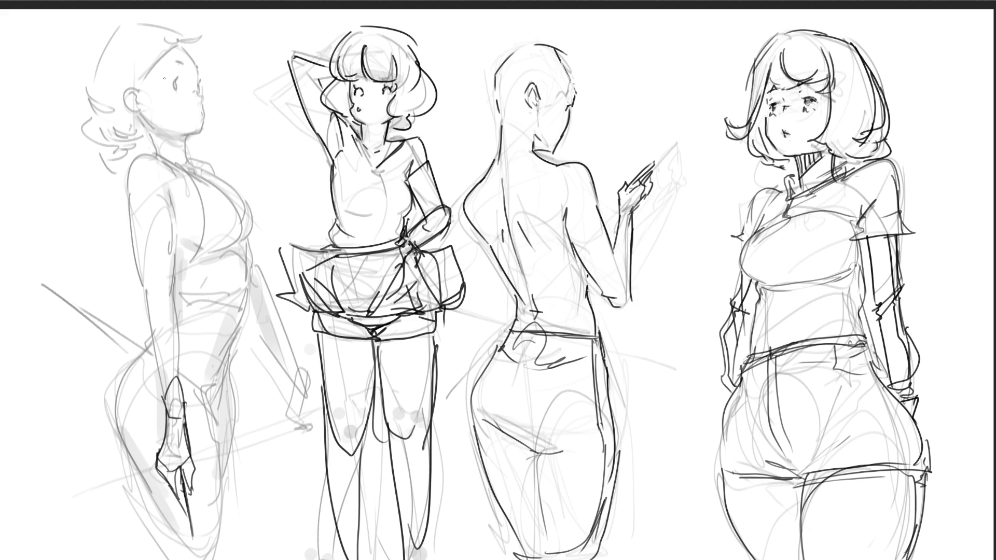
drag(176, 82, 175, 93)
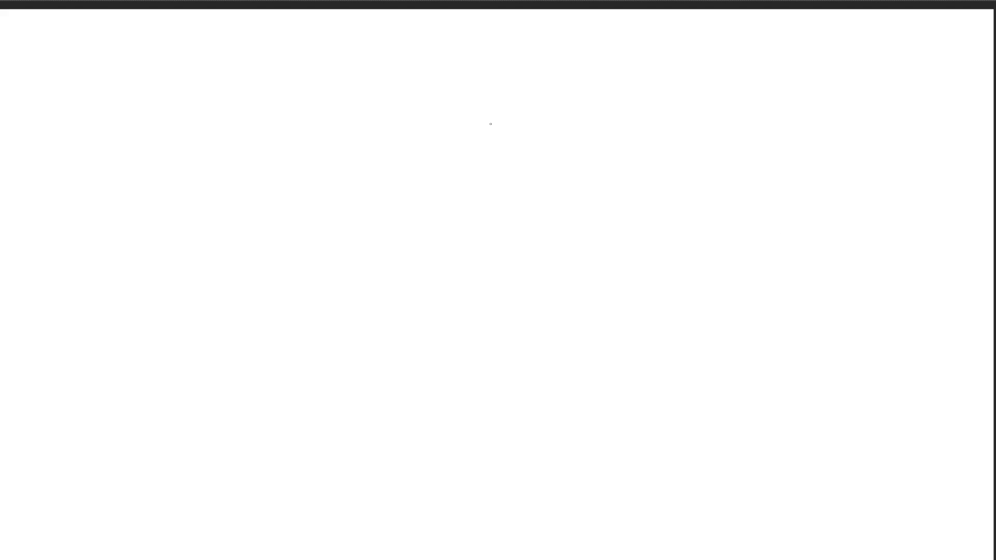
- Rough in a box shape on the blank canvas
mouse_move(555, 144)
mouse_down()
mouse_move(558, 179)
mouse_move(548, 154)
mouse_move(631, 109)
mouse_move(616, 175)
mouse_up()
drag(628, 121, 685, 199)
drag(620, 174, 687, 217)
drag(567, 185, 677, 218)
drag(669, 164, 678, 218)
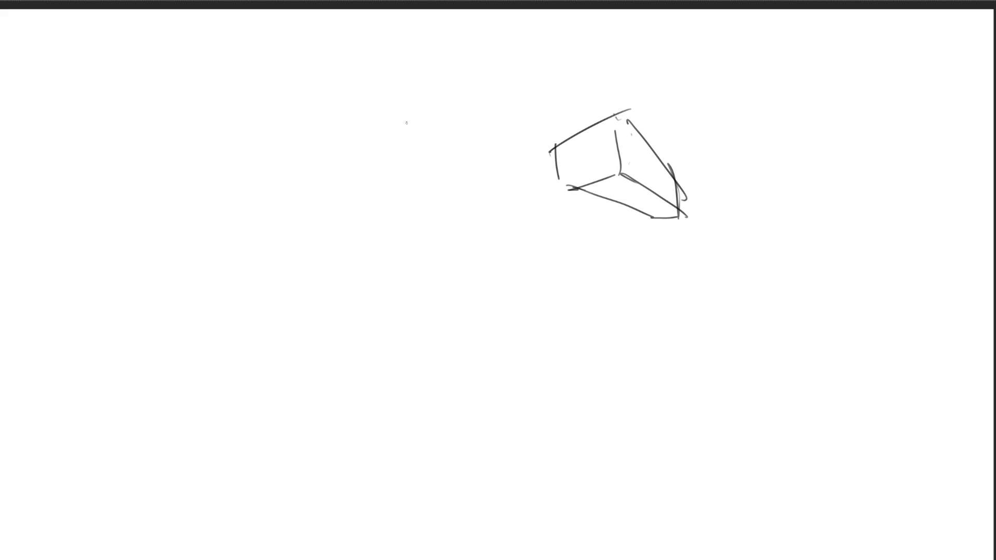
- Sketch an egg-shaped head left of the box with a spiral curl inside
mouse_move(446, 109)
mouse_down()
mouse_move(379, 172)
mouse_move(485, 165)
mouse_up()
mouse_move(393, 157)
mouse_down()
mouse_move(477, 152)
mouse_move(394, 201)
mouse_move(380, 214)
mouse_move(384, 246)
mouse_up()
mouse_move(383, 212)
mouse_down()
mouse_move(424, 126)
mouse_move(399, 255)
mouse_move(425, 273)
mouse_up()
drag(486, 168, 463, 279)
mouse_move(490, 168)
mouse_down()
mouse_move(504, 215)
mouse_move(466, 278)
mouse_move(521, 232)
mouse_move(528, 257)
mouse_up()
mouse_move(498, 278)
mouse_down()
mouse_move(441, 279)
mouse_move(461, 344)
mouse_move(507, 325)
mouse_up()
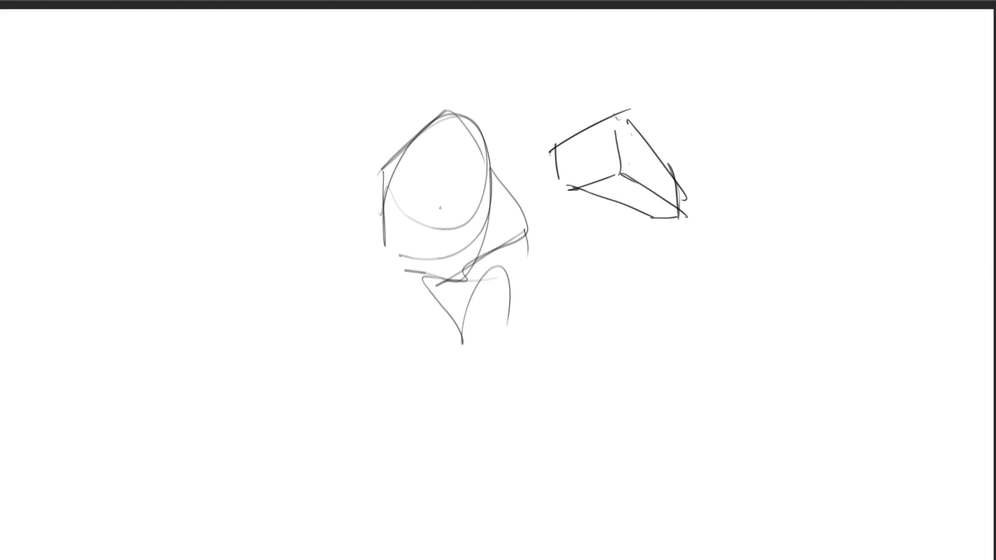
mouse_move(432, 183)
mouse_down()
mouse_move(457, 187)
mouse_move(434, 201)
mouse_move(457, 191)
mouse_up()
mouse_move(449, 194)
mouse_down()
mouse_move(387, 207)
mouse_move(422, 147)
mouse_up()
- Hatch around the head and arch bumpy hair over its top and right side
drag(392, 192, 384, 210)
drag(421, 144, 414, 159)
drag(420, 158, 424, 184)
mouse_move(402, 232)
mouse_down()
mouse_move(436, 280)
mouse_move(422, 301)
mouse_move(452, 304)
mouse_up()
mouse_move(435, 313)
mouse_down()
mouse_move(501, 261)
mouse_move(536, 185)
mouse_move(518, 240)
mouse_move(456, 297)
mouse_move(525, 258)
mouse_move(513, 311)
mouse_up()
drag(420, 122, 381, 178)
mouse_move(391, 136)
mouse_down()
mouse_move(513, 124)
mouse_move(542, 182)
mouse_up()
drag(553, 146, 528, 289)
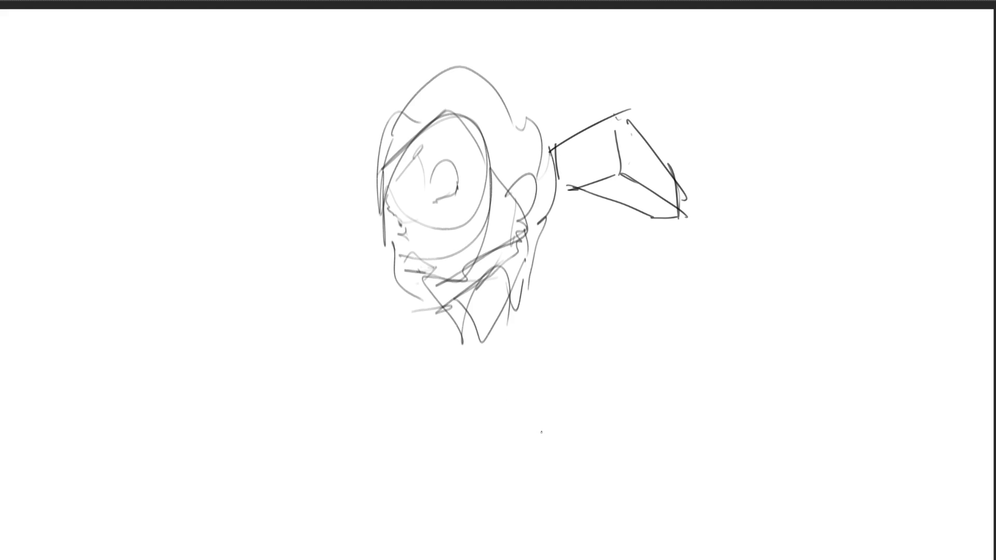
- Start a second rough head right of the box with a jaw curve and inner chevron
mouse_move(715, 104)
mouse_down()
mouse_move(743, 70)
mouse_move(779, 101)
mouse_move(768, 139)
mouse_up()
drag(718, 102, 726, 129)
mouse_move(728, 75)
mouse_down()
mouse_move(728, 153)
mouse_move(768, 139)
mouse_up()
mouse_move(703, 123)
mouse_down()
mouse_move(716, 176)
mouse_move(757, 139)
mouse_move(745, 144)
mouse_up()
mouse_move(757, 91)
mouse_down()
mouse_move(754, 116)
mouse_move(777, 136)
mouse_up()
drag(724, 168, 761, 138)
- Reinforce the second head's jaw, zigzag left outline and right edge with extra lines
drag(726, 78, 694, 111)
mouse_move(695, 110)
mouse_down()
mouse_move(738, 58)
mouse_move(701, 106)
mouse_up()
mouse_move(746, 90)
mouse_down()
mouse_move(726, 100)
mouse_move(681, 162)
mouse_up()
mouse_move(681, 162)
mouse_down()
mouse_move(695, 183)
mouse_move(733, 88)
mouse_up()
mouse_move(703, 82)
mouse_down()
mouse_move(721, 60)
mouse_move(700, 191)
mouse_move(768, 153)
mouse_move(787, 96)
mouse_move(767, 150)
mouse_up()
drag(759, 70, 783, 95)
mouse_move(751, 64)
mouse_down()
mouse_move(727, 70)
mouse_move(767, 61)
mouse_up()
- Hatch across the top of the right head and strengthen its left, right and bottom edges
mouse_move(722, 62)
mouse_down()
mouse_move(770, 55)
mouse_move(779, 122)
mouse_up()
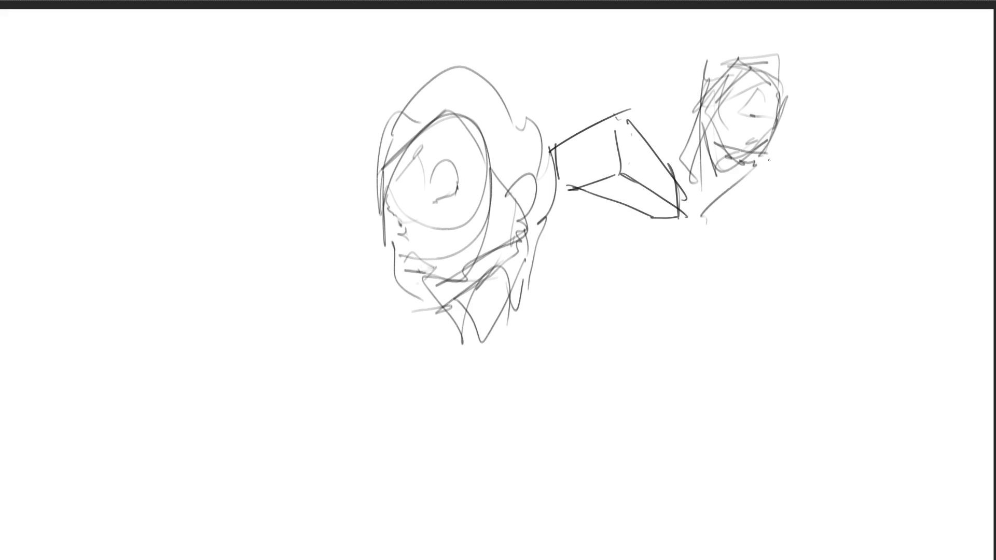
drag(709, 73, 770, 48)
drag(772, 44, 774, 117)
drag(782, 62, 767, 140)
drag(783, 96, 757, 167)
mouse_move(708, 64)
mouse_down()
mouse_move(718, 146)
mouse_move(713, 122)
mouse_move(771, 45)
mouse_move(777, 101)
mouse_move(698, 178)
mouse_up()
drag(701, 101, 690, 181)
mouse_move(699, 160)
mouse_down()
mouse_move(687, 192)
mouse_move(732, 206)
mouse_up()
drag(733, 155, 733, 201)
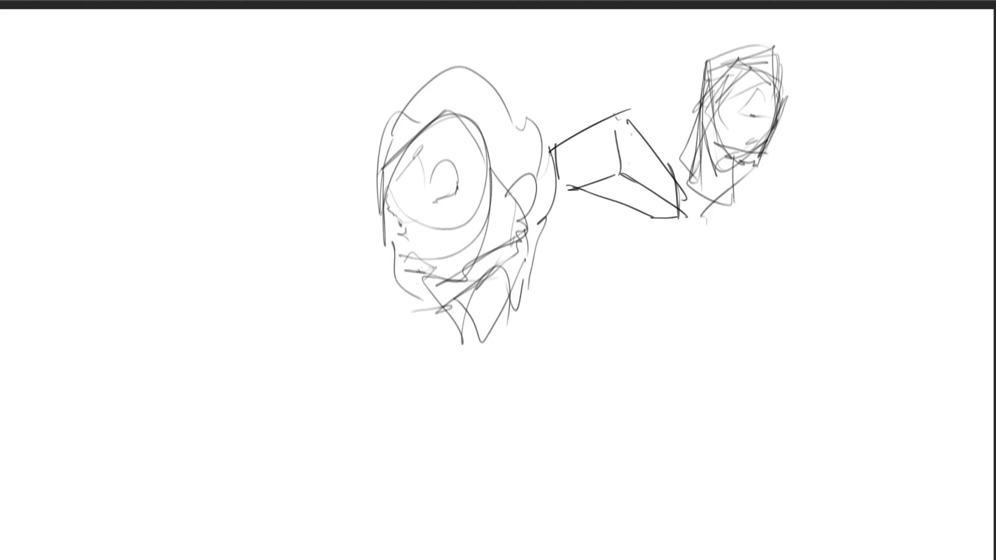
- Add eye and hair marks to the right face, then sketch the neck, shoulders and long torso
mouse_move(735, 103)
mouse_down()
mouse_move(770, 103)
mouse_move(774, 113)
mouse_up()
drag(745, 83, 771, 61)
drag(746, 183, 741, 231)
drag(694, 197, 739, 239)
mouse_move(679, 176)
mouse_down()
mouse_move(736, 188)
mouse_move(709, 302)
mouse_move(691, 301)
mouse_up()
mouse_move(669, 248)
mouse_down()
mouse_move(729, 274)
mouse_move(715, 344)
mouse_up()
mouse_move(672, 205)
mouse_down()
mouse_move(682, 319)
mouse_move(794, 330)
mouse_move(773, 357)
mouse_up()
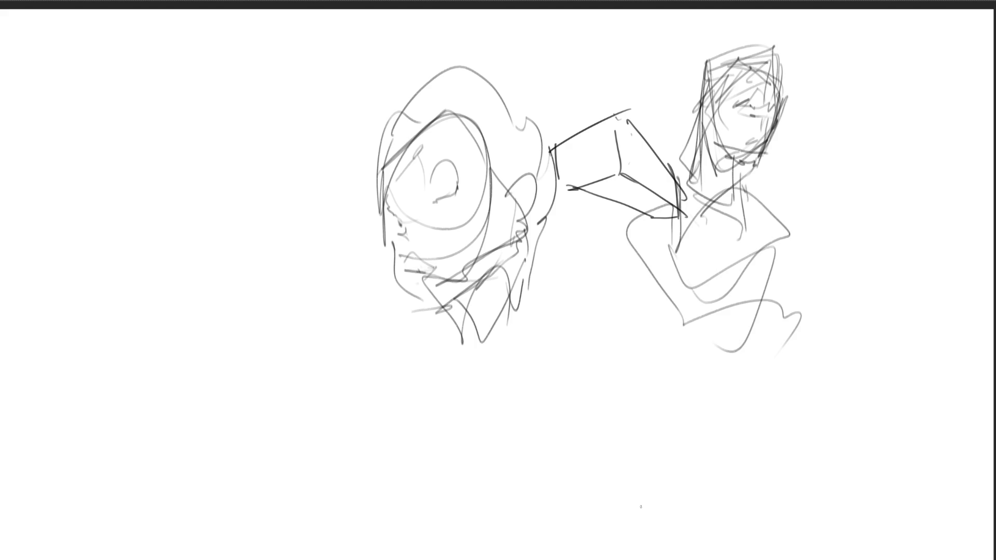
- Rough in a new head at the left with oval, chin, guide lines and leg strokes
mouse_move(213, 125)
mouse_down()
mouse_move(231, 231)
mouse_move(327, 176)
mouse_move(289, 272)
mouse_move(306, 246)
mouse_up()
mouse_move(309, 93)
mouse_down()
mouse_move(358, 144)
mouse_move(283, 266)
mouse_up()
drag(246, 95, 273, 272)
mouse_move(183, 177)
mouse_down()
mouse_move(331, 129)
mouse_move(309, 243)
mouse_up()
drag(171, 193, 229, 253)
mouse_move(234, 113)
mouse_down()
mouse_move(228, 254)
mouse_move(236, 203)
mouse_up()
mouse_move(211, 185)
mouse_down()
mouse_move(299, 93)
mouse_move(247, 277)
mouse_move(310, 241)
mouse_move(218, 120)
mouse_move(248, 52)
mouse_move(276, 60)
mouse_move(306, 283)
mouse_move(223, 303)
mouse_move(230, 291)
mouse_move(321, 278)
mouse_move(268, 315)
mouse_move(278, 329)
mouse_move(328, 249)
mouse_move(332, 351)
mouse_up()
mouse_move(334, 306)
mouse_down()
mouse_move(549, 337)
mouse_move(661, 441)
mouse_move(541, 520)
mouse_move(720, 502)
mouse_move(612, 359)
mouse_move(643, 372)
mouse_up()
- Start a lower-right figure with a curved top, long bottom line and strokes near the lower head
mouse_move(776, 403)
mouse_down()
mouse_move(818, 406)
mouse_move(841, 421)
mouse_up()
mouse_move(847, 436)
mouse_down()
mouse_move(825, 496)
mouse_move(757, 507)
mouse_up()
mouse_move(857, 498)
mouse_down()
mouse_move(454, 480)
mouse_move(456, 448)
mouse_move(425, 360)
mouse_move(488, 435)
mouse_move(510, 417)
mouse_move(521, 448)
mouse_move(469, 415)
mouse_move(475, 381)
mouse_move(448, 397)
mouse_move(423, 392)
mouse_move(456, 340)
mouse_up()
drag(453, 413, 461, 417)
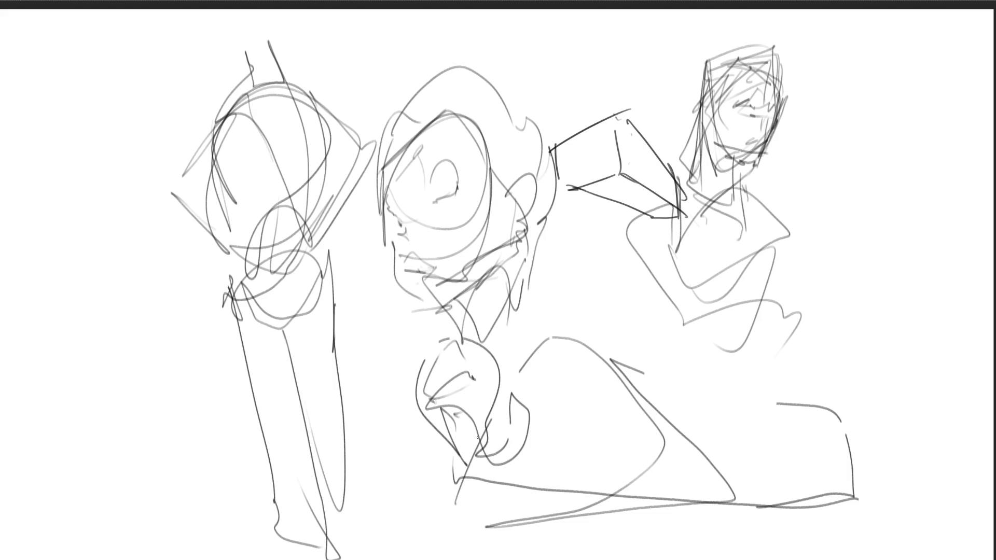
mouse_move(457, 466)
mouse_down()
mouse_move(507, 452)
mouse_move(504, 378)
mouse_move(510, 441)
mouse_up()
drag(505, 390, 517, 386)
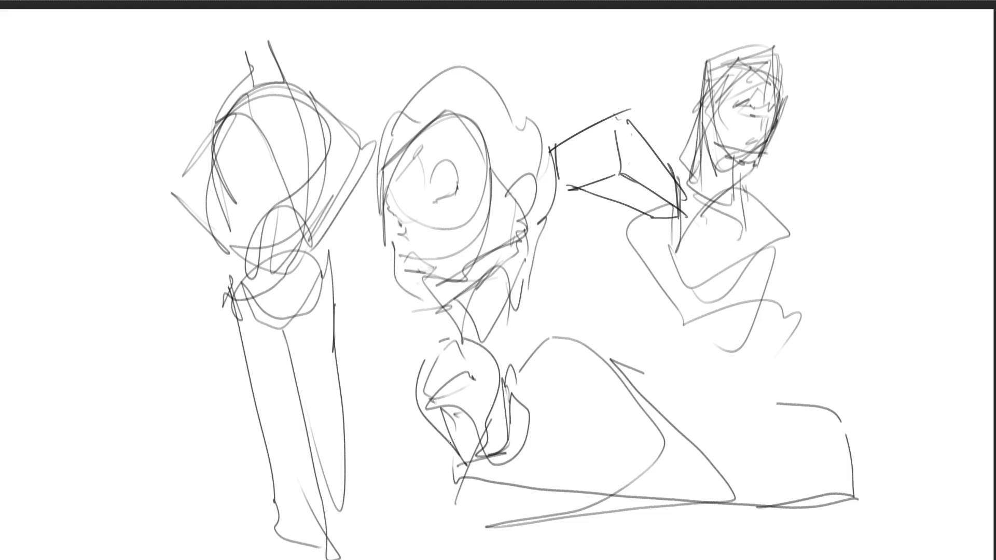
drag(447, 447, 451, 521)
- Shape the reclining figure with diagonals, an arched back, bottom loops and a rightward sweep
mouse_move(461, 463)
mouse_down()
mouse_move(652, 518)
mouse_move(473, 525)
mouse_move(750, 535)
mouse_up()
mouse_move(751, 534)
mouse_down()
mouse_move(622, 502)
mouse_move(666, 510)
mouse_up()
mouse_move(517, 371)
mouse_down()
mouse_move(596, 353)
mouse_move(695, 450)
mouse_up()
drag(531, 402, 753, 503)
mouse_move(684, 435)
mouse_down()
mouse_move(825, 543)
mouse_move(726, 505)
mouse_up()
mouse_move(622, 447)
mouse_down()
mouse_move(571, 452)
mouse_move(541, 469)
mouse_up()
mouse_move(541, 466)
mouse_down()
mouse_move(630, 446)
mouse_move(619, 507)
mouse_up()
mouse_move(656, 403)
mouse_down()
mouse_move(619, 372)
mouse_move(716, 480)
mouse_move(718, 402)
mouse_move(821, 404)
mouse_move(770, 517)
mouse_move(936, 519)
mouse_move(853, 428)
mouse_move(960, 432)
mouse_up()
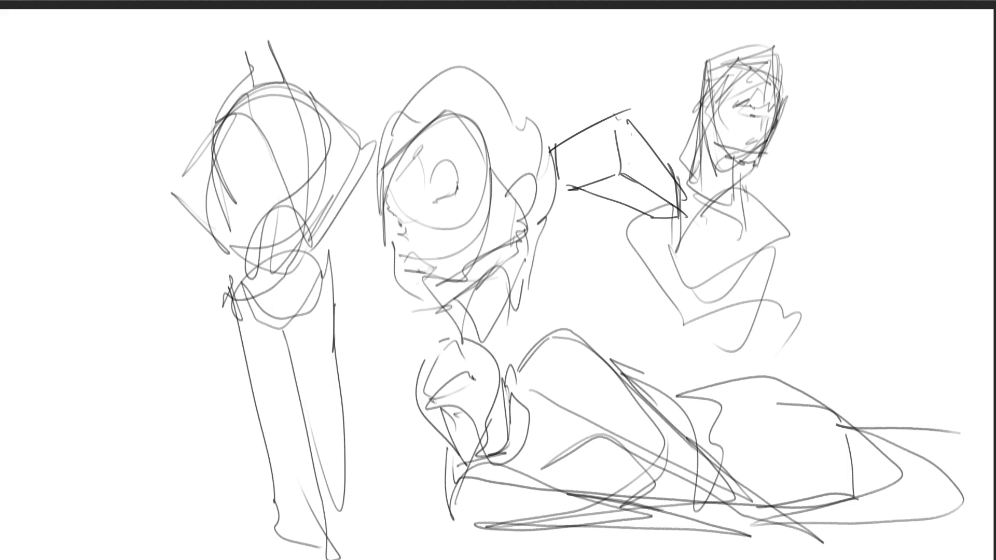
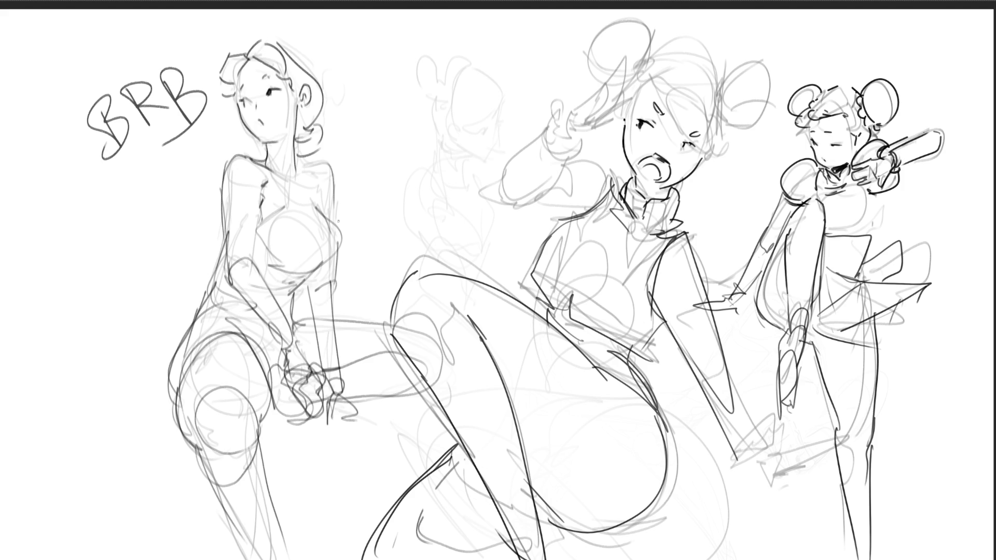
- Scribble a test mark beside the lettering, then undo it and the BRB letters
mouse_move(385, 93)
mouse_down()
mouse_move(440, 95)
mouse_move(409, 78)
mouse_move(425, 135)
mouse_move(420, 118)
mouse_up()
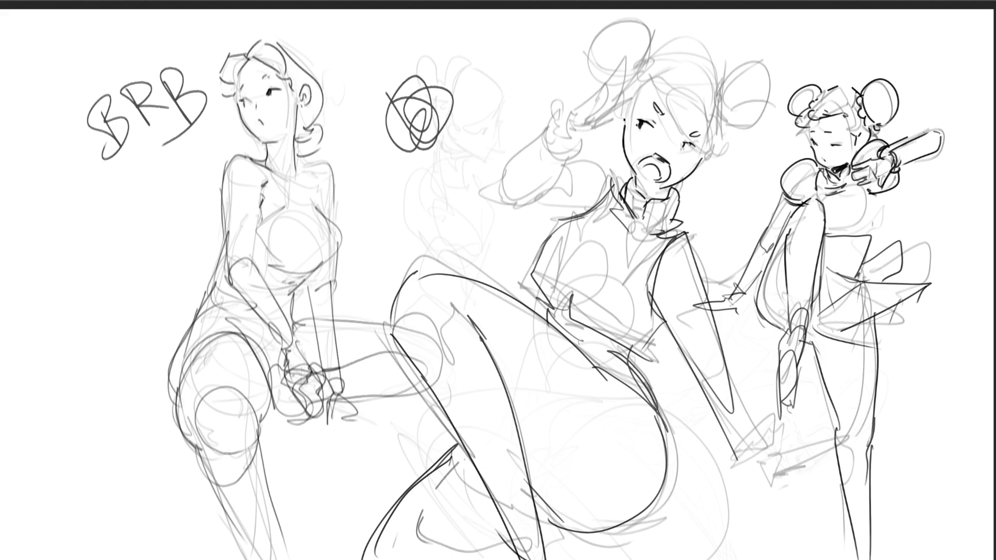
key(ctrl+z)
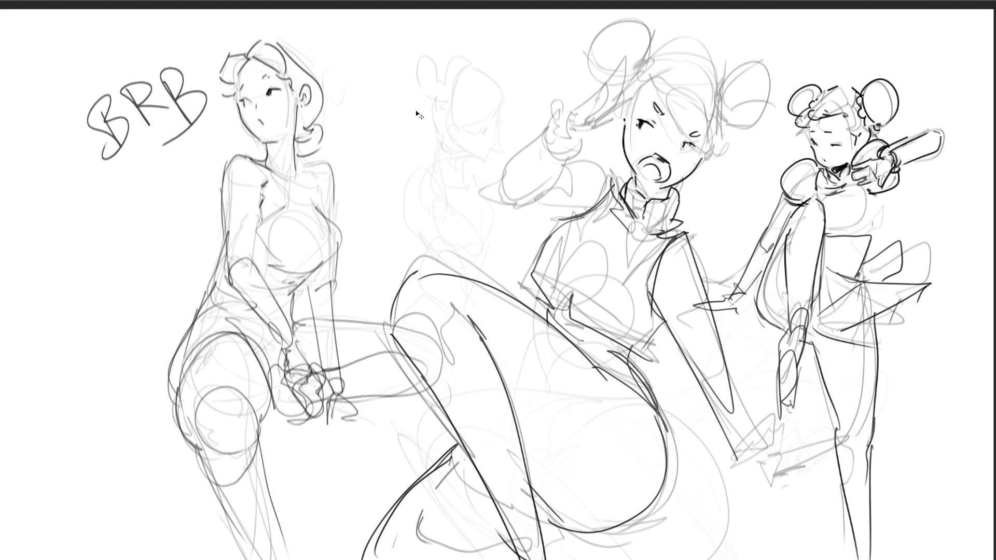
key(ctrl+z)
key(ctrl+z)
key(ctrl+z)
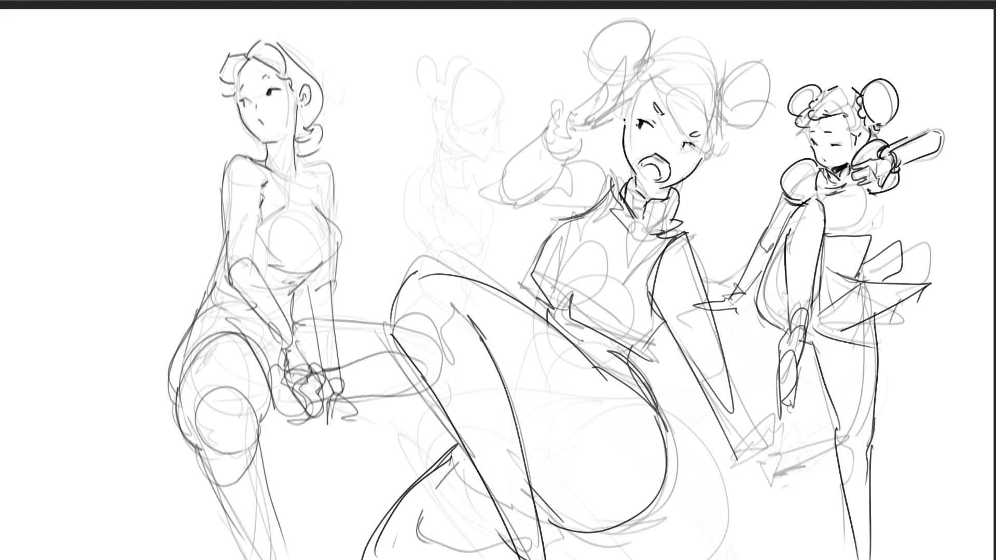
- Hatch the central girl's open mouth and ink her raised wrist cuff and sleeve edge
drag(648, 156, 670, 177)
mouse_move(573, 110)
mouse_down()
mouse_move(565, 125)
mouse_move(581, 136)
mouse_move(574, 125)
mouse_move(592, 126)
mouse_move(617, 106)
mouse_up()
mouse_move(620, 98)
mouse_down()
mouse_move(615, 109)
mouse_move(611, 101)
mouse_up()
drag(614, 97, 602, 99)
drag(596, 103, 623, 76)
drag(623, 76, 614, 105)
- Draw the sword grip and a blade angling down-left, plus hair across her forehead
drag(579, 106, 618, 76)
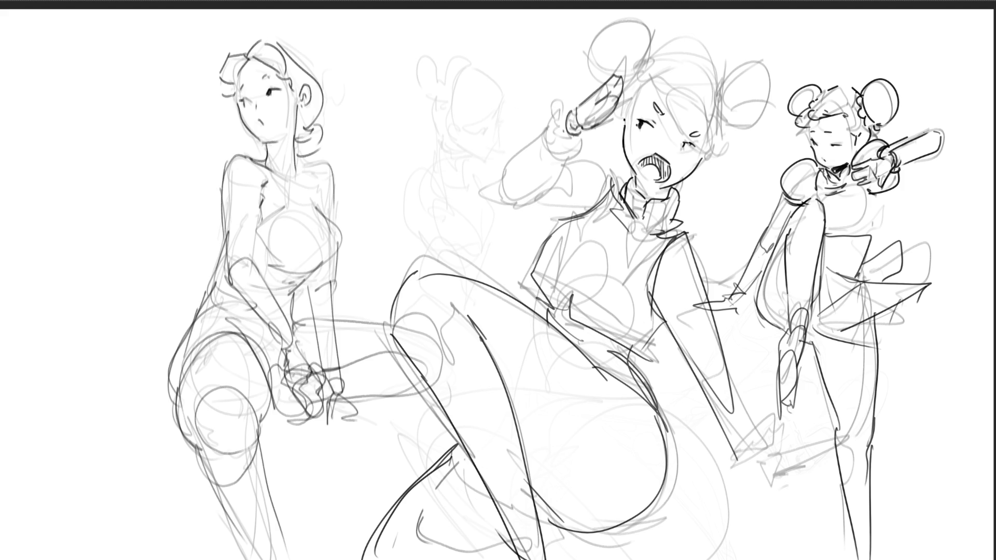
mouse_move(616, 76)
mouse_down()
mouse_move(641, 59)
mouse_move(611, 121)
mouse_move(634, 101)
mouse_move(621, 108)
mouse_up()
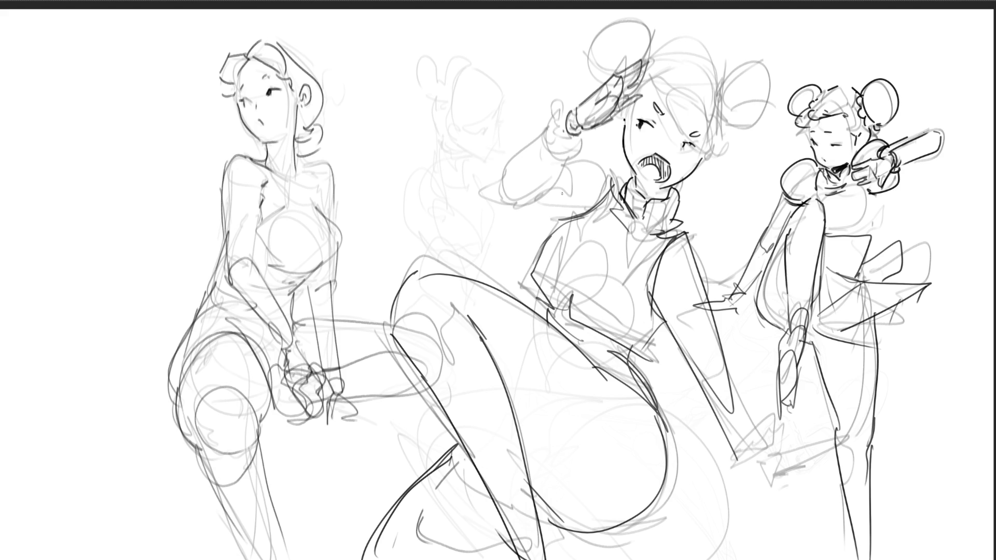
mouse_move(551, 119)
mouse_down()
mouse_move(474, 171)
mouse_move(466, 182)
mouse_move(482, 187)
mouse_move(460, 180)
mouse_move(539, 205)
mouse_up()
mouse_move(481, 173)
mouse_down()
mouse_move(585, 153)
mouse_move(494, 186)
mouse_move(604, 171)
mouse_up()
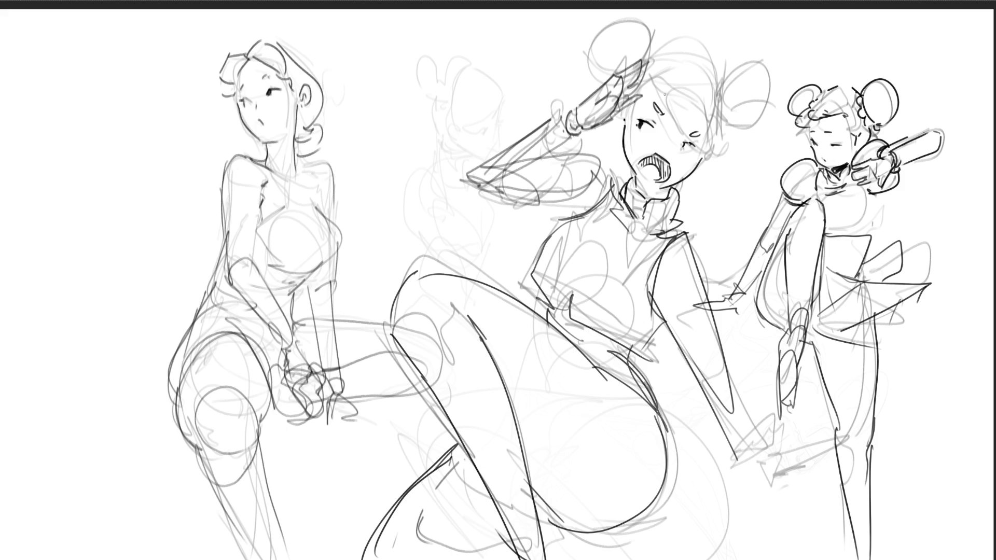
mouse_move(644, 90)
mouse_down()
mouse_move(660, 83)
mouse_move(674, 110)
mouse_move(700, 78)
mouse_move(670, 120)
mouse_move(720, 148)
mouse_move(713, 111)
mouse_move(723, 88)
mouse_move(767, 70)
mouse_move(725, 123)
mouse_move(762, 127)
mouse_move(680, 40)
mouse_move(726, 101)
mouse_move(727, 139)
mouse_move(701, 167)
mouse_up()
- Sketch a round hair bun and a ponytail over the central girl's raised arm
mouse_move(604, 78)
mouse_down()
mouse_move(586, 55)
mouse_move(601, 70)
mouse_up()
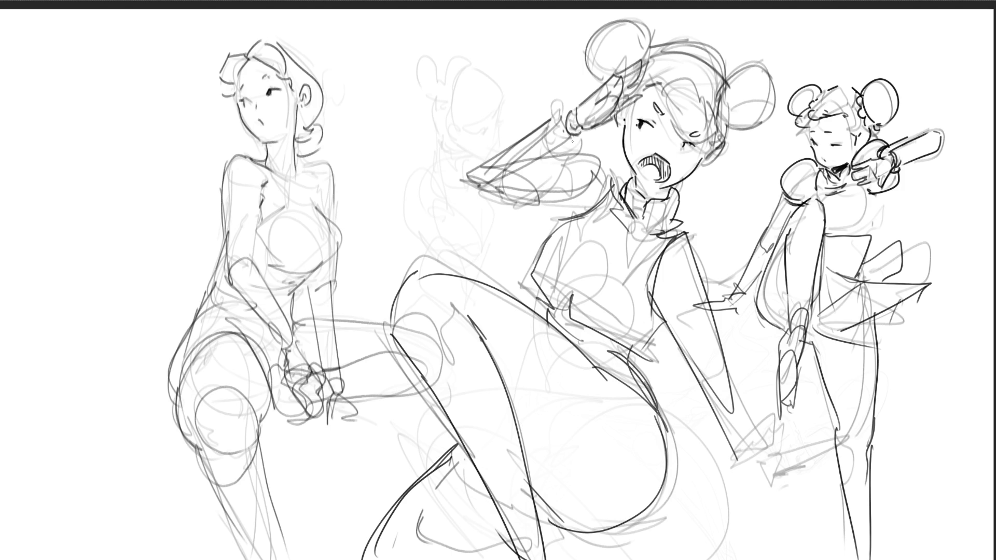
mouse_move(570, 111)
mouse_down()
mouse_move(464, 179)
mouse_move(563, 117)
mouse_move(469, 172)
mouse_up()
mouse_move(565, 135)
mouse_down()
mouse_move(472, 177)
mouse_move(542, 176)
mouse_move(601, 210)
mouse_move(524, 222)
mouse_up()
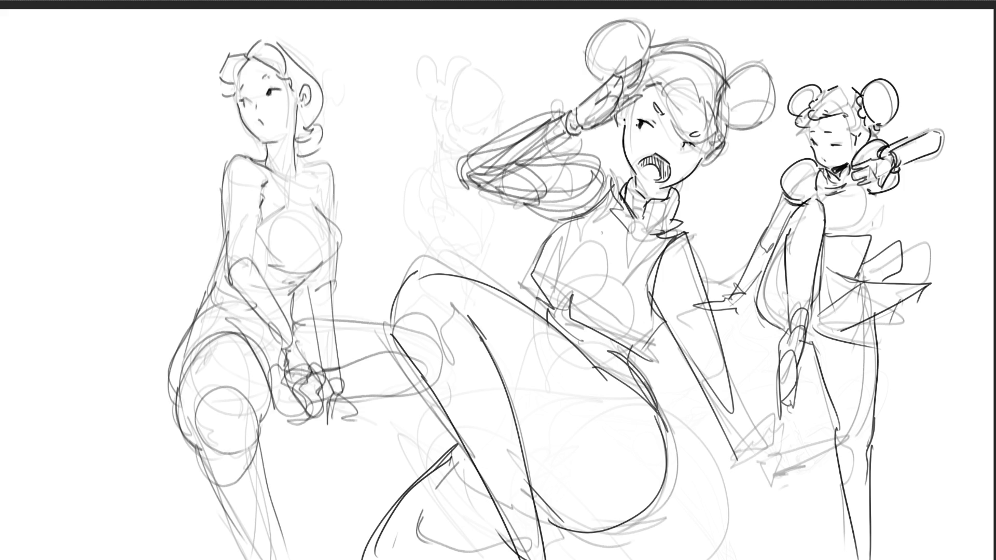
- Draw the right figure's leg contours and a headband across her forehead
drag(678, 352, 749, 492)
mouse_move(725, 352)
mouse_down()
mouse_move(757, 505)
mouse_move(741, 516)
mouse_up()
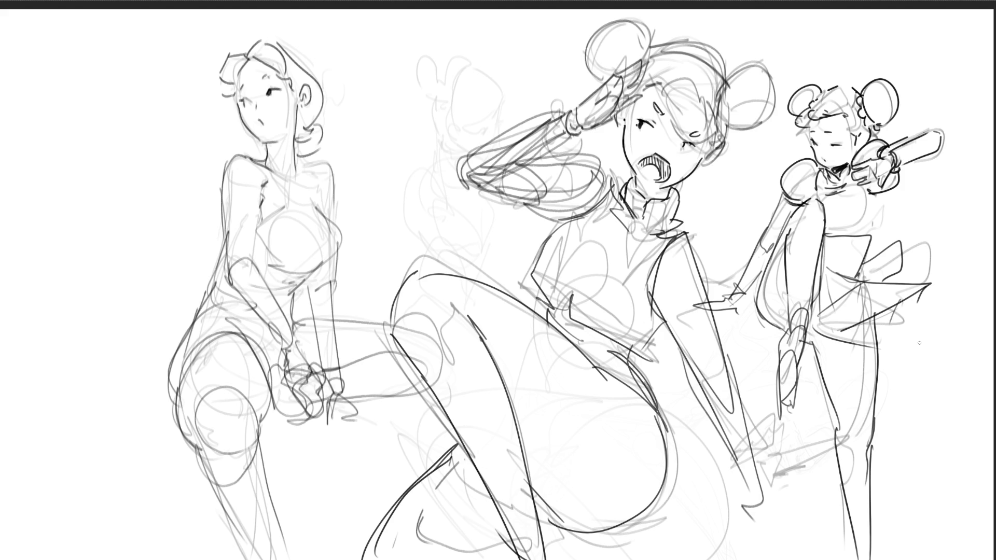
mouse_move(826, 121)
mouse_down()
mouse_move(804, 128)
mouse_move(897, 115)
mouse_move(865, 118)
mouse_move(856, 140)
mouse_move(837, 149)
mouse_up()
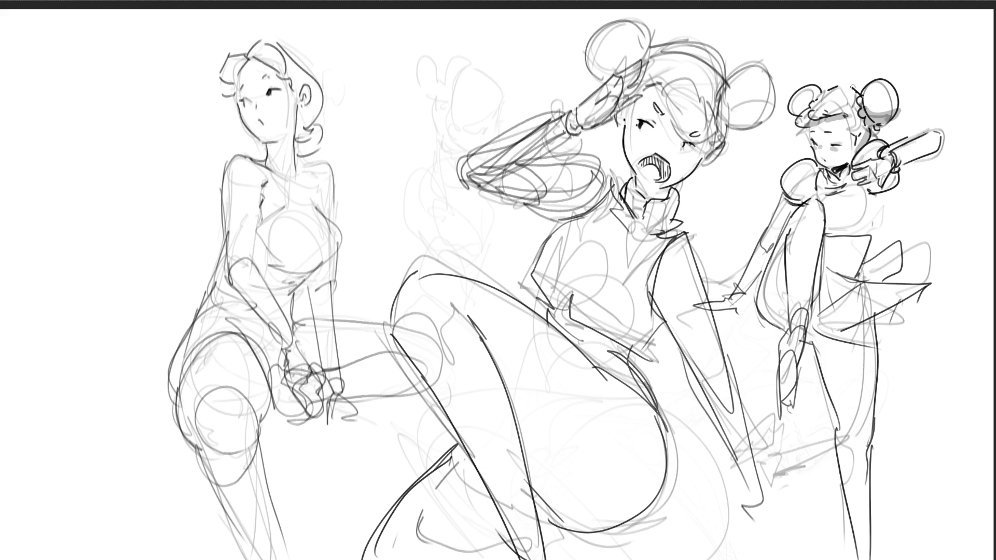
- Draw the right figure's fingers, then shade her waist, skirt, side, back, arm and lower leg grey
mouse_move(853, 180)
mouse_down()
mouse_move(926, 150)
mouse_move(902, 156)
mouse_move(874, 188)
mouse_move(888, 188)
mouse_move(830, 228)
mouse_move(864, 220)
mouse_move(828, 239)
mouse_move(850, 244)
mouse_move(839, 259)
mouse_move(861, 249)
mouse_up()
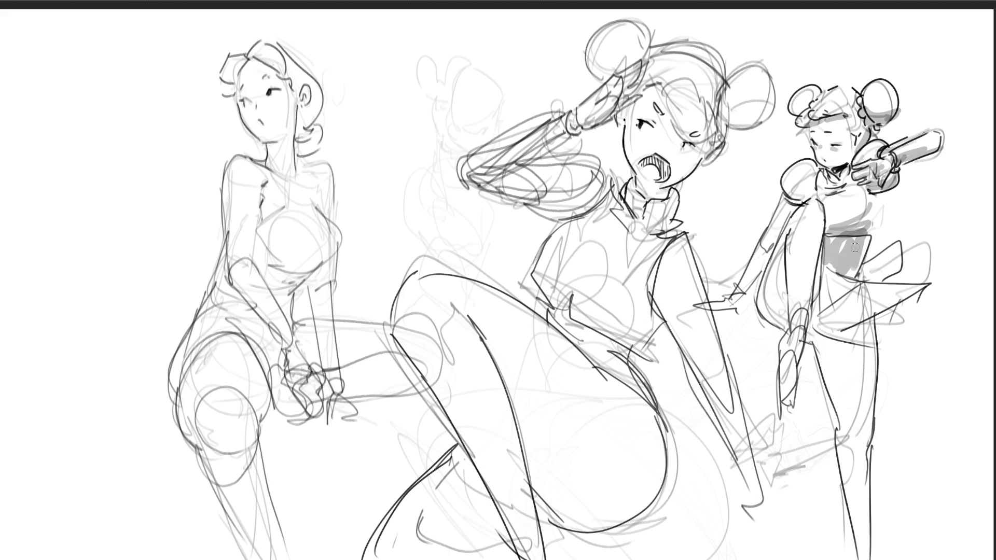
drag(832, 280, 828, 279)
mouse_move(838, 318)
mouse_down()
mouse_move(819, 311)
mouse_move(840, 348)
mouse_move(830, 363)
mouse_move(849, 359)
mouse_move(830, 378)
mouse_move(861, 373)
mouse_move(821, 398)
mouse_up()
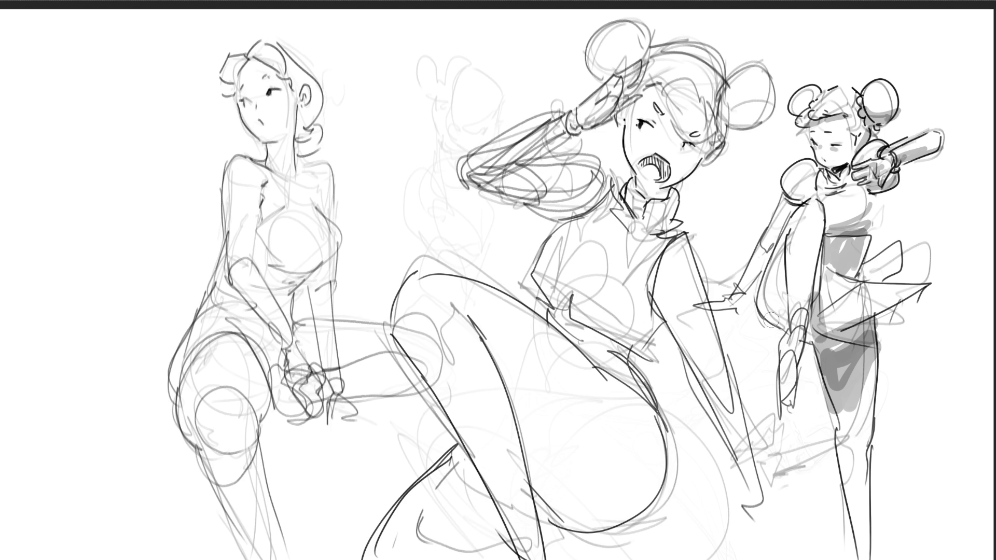
drag(781, 273, 766, 310)
mouse_move(780, 273)
mouse_down()
mouse_move(766, 304)
mouse_move(783, 287)
mouse_move(769, 314)
mouse_move(785, 332)
mouse_up()
drag(789, 197, 768, 245)
drag(852, 448, 858, 527)
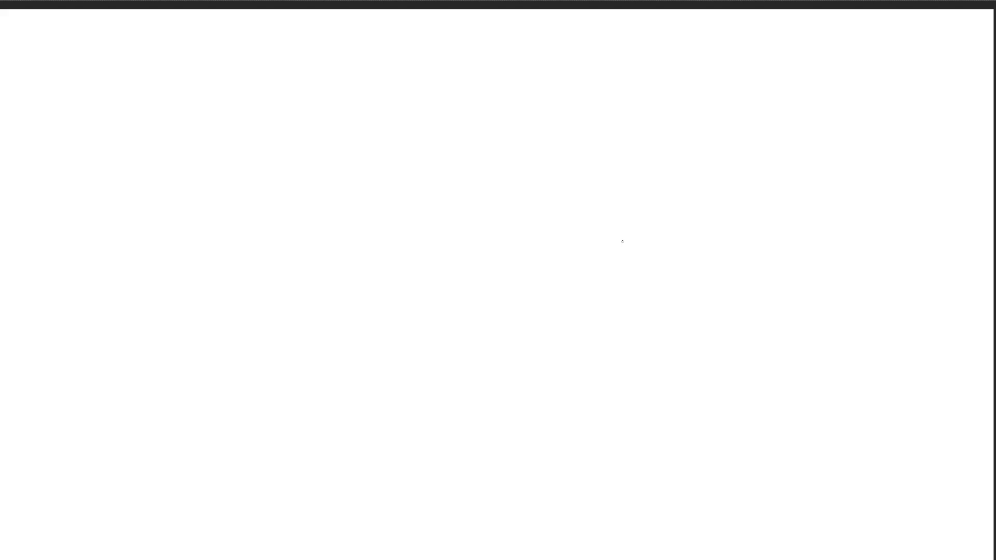
- Rough in the upper curved sides and inner contours of the tapering shape
drag(549, 146, 592, 113)
mouse_move(549, 146)
mouse_down()
mouse_move(547, 222)
mouse_move(590, 118)
mouse_move(589, 237)
mouse_up()
drag(556, 232, 588, 238)
mouse_move(591, 116)
mouse_down()
mouse_move(607, 176)
mouse_move(594, 283)
mouse_move(569, 277)
mouse_up()
mouse_move(547, 198)
mouse_down()
mouse_move(550, 247)
mouse_move(592, 295)
mouse_up()
- Extend the contours downward, close the bottom and finish with a pointed, fin-like tip
drag(601, 241, 614, 346)
drag(542, 232, 573, 342)
drag(566, 311, 610, 278)
drag(601, 241, 627, 384)
mouse_move(552, 300)
mouse_down()
mouse_move(570, 373)
mouse_move(606, 404)
mouse_up()
mouse_move(577, 370)
mouse_down()
mouse_move(605, 395)
mouse_move(639, 397)
mouse_up()
mouse_move(628, 343)
mouse_down()
mouse_move(633, 404)
mouse_move(684, 415)
mouse_move(702, 444)
mouse_move(695, 439)
mouse_up()
mouse_move(591, 395)
mouse_down()
mouse_move(661, 431)
mouse_move(699, 380)
mouse_up()
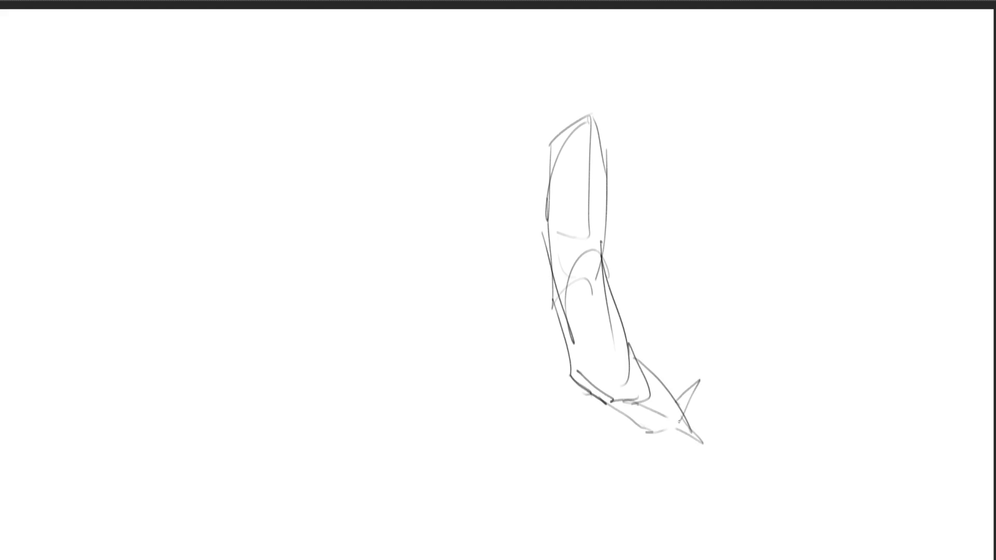